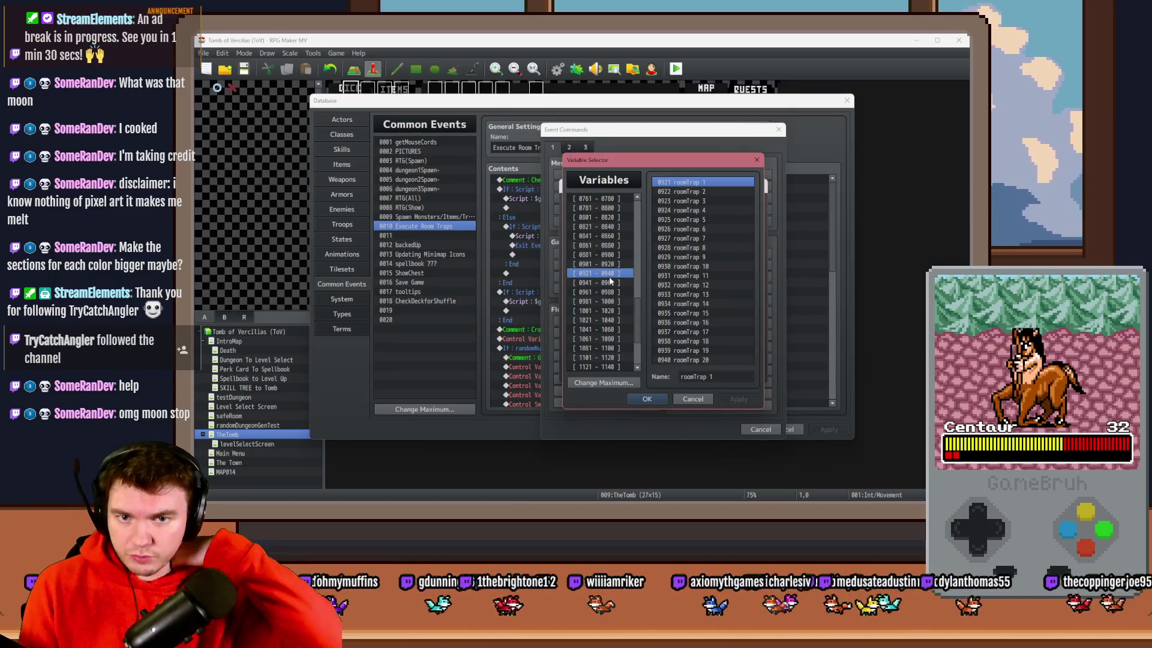
- Abandon the pending Control Variables command and open common event 0009 Spawn Monsters/Items/Traps
{"action": "key", "text": "Down"}
{"action": "key", "text": "Down"}
{"action": "key", "text": "Down"}
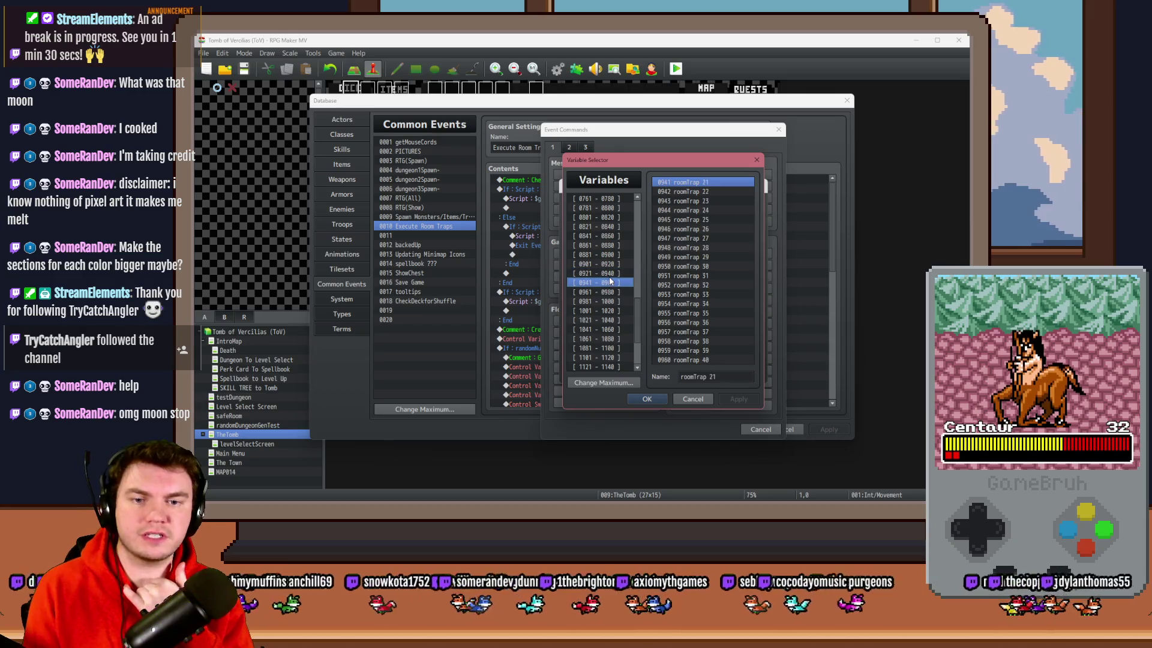
{"action": "key", "text": "Up"}
{"action": "key", "text": "Up"}
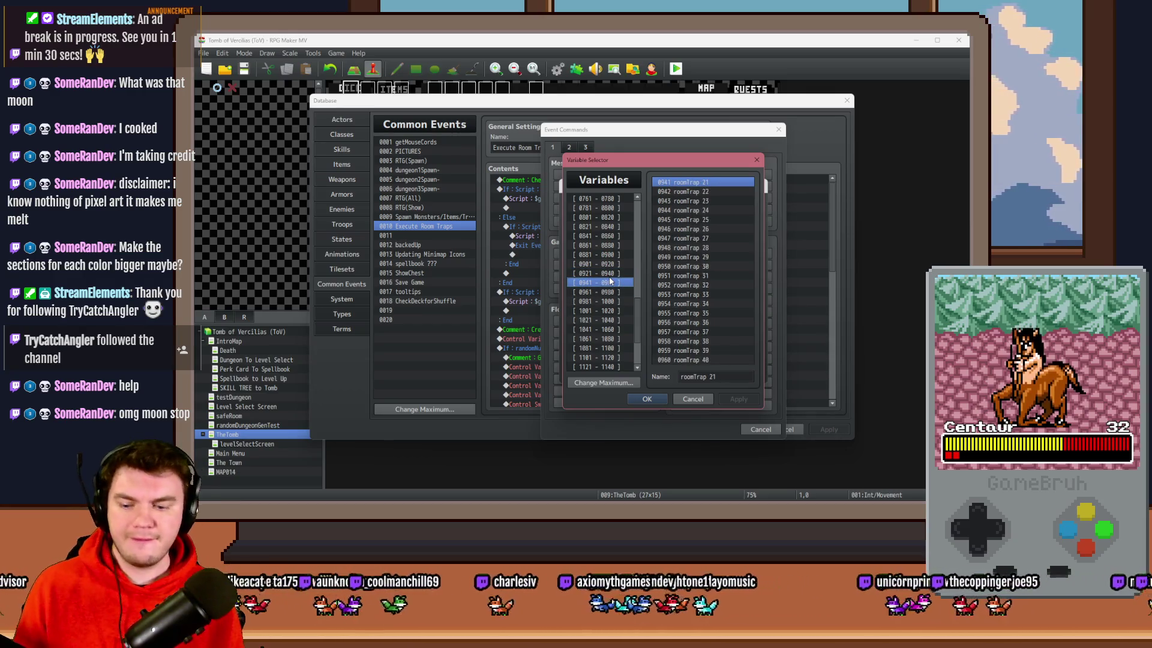
{"action": "key", "text": "Escape"}
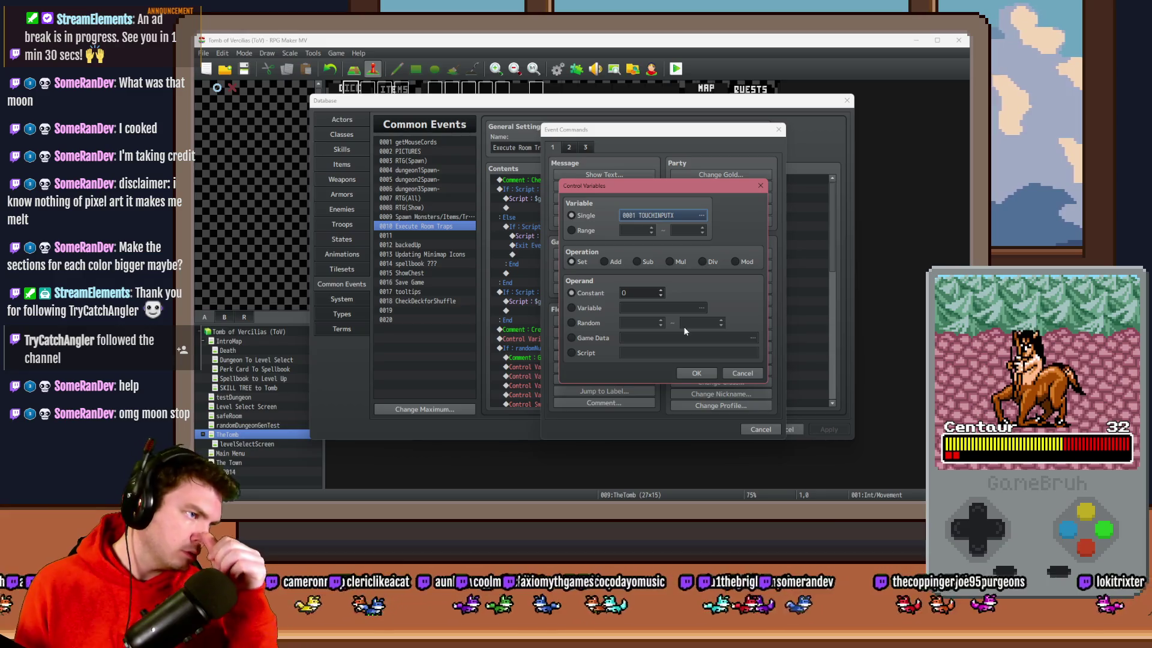
{"action": "left_click", "coordinate": [742, 372]}
{"action": "left_click", "coordinate": [747, 428]}
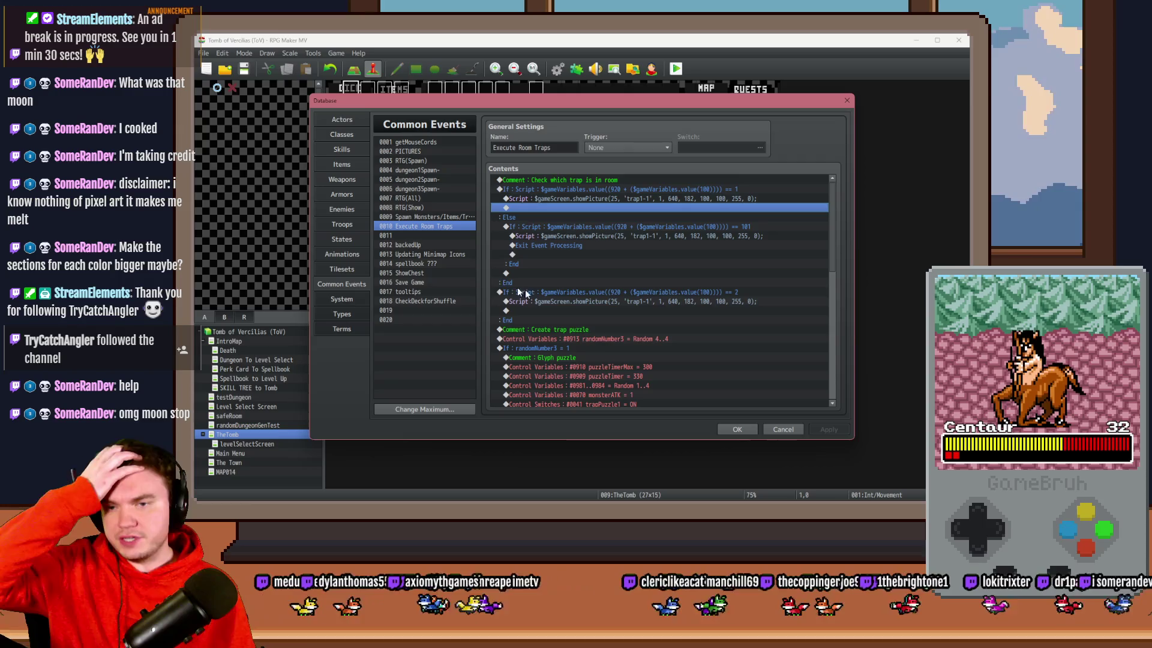
{"action": "left_click", "coordinate": [428, 219]}
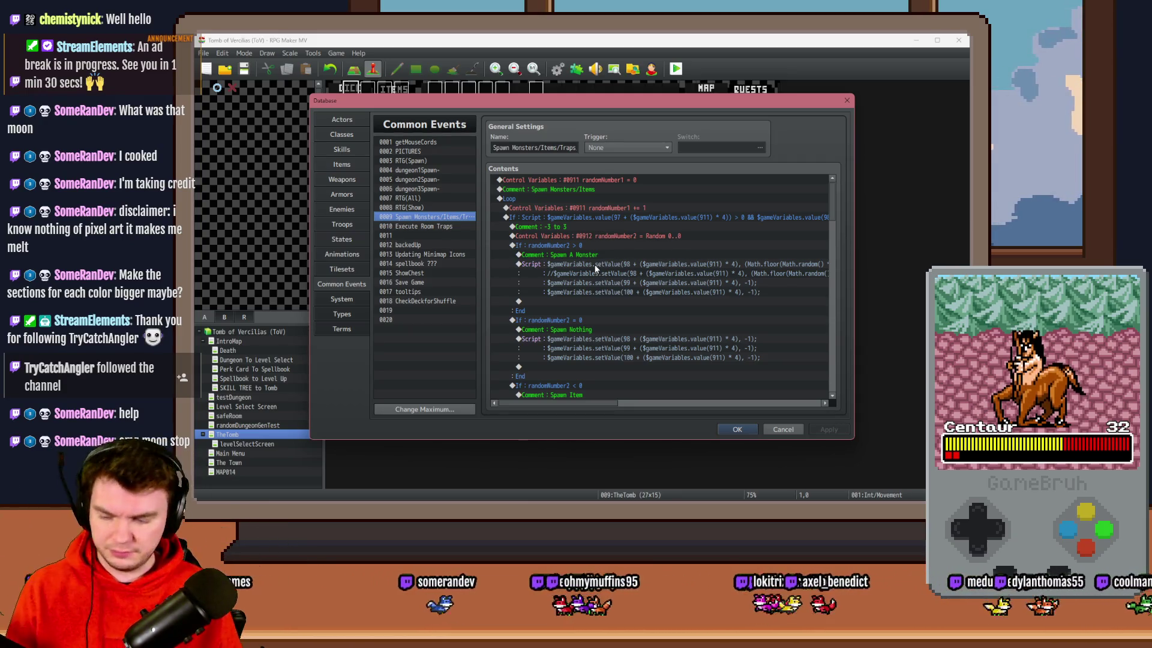
{"action": "scroll", "coordinate": [616, 260], "scroll_direction": "down", "scroll_amount": 10}
{"action": "scroll", "coordinate": [637, 267], "scroll_direction": "down", "scroll_amount": 5}
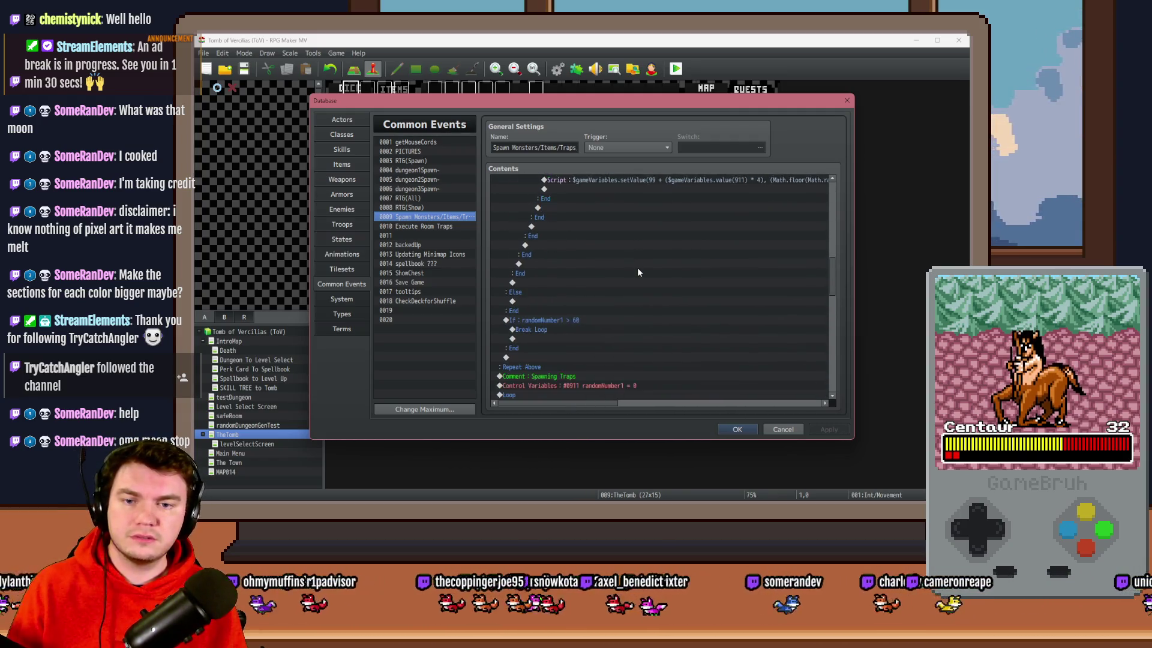
{"action": "scroll", "coordinate": [621, 292], "scroll_direction": "down", "scroll_amount": 2}
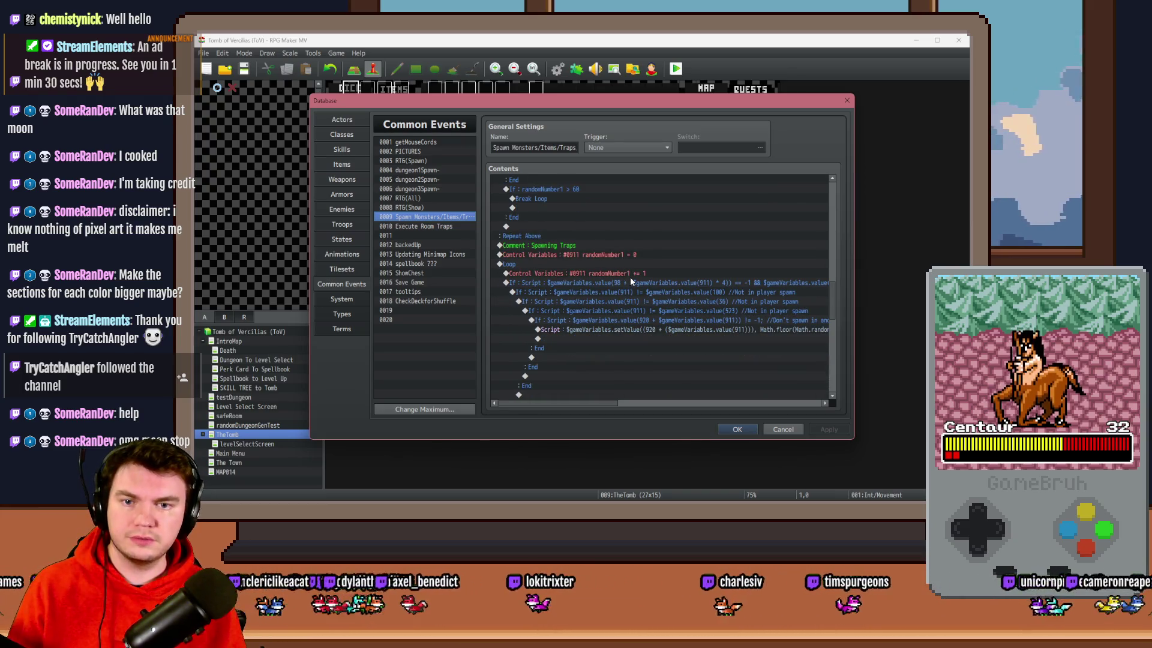
{"action": "left_click", "coordinate": [630, 275]}
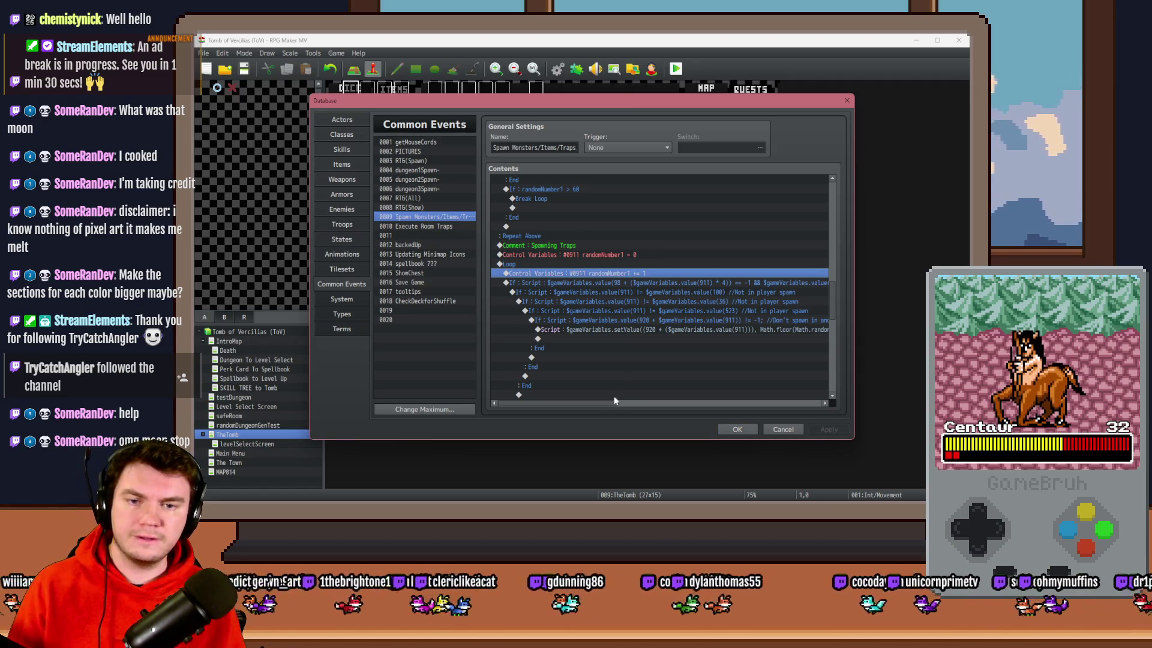
{"action": "scroll", "coordinate": [611, 324], "scroll_direction": "down", "scroll_amount": 1}
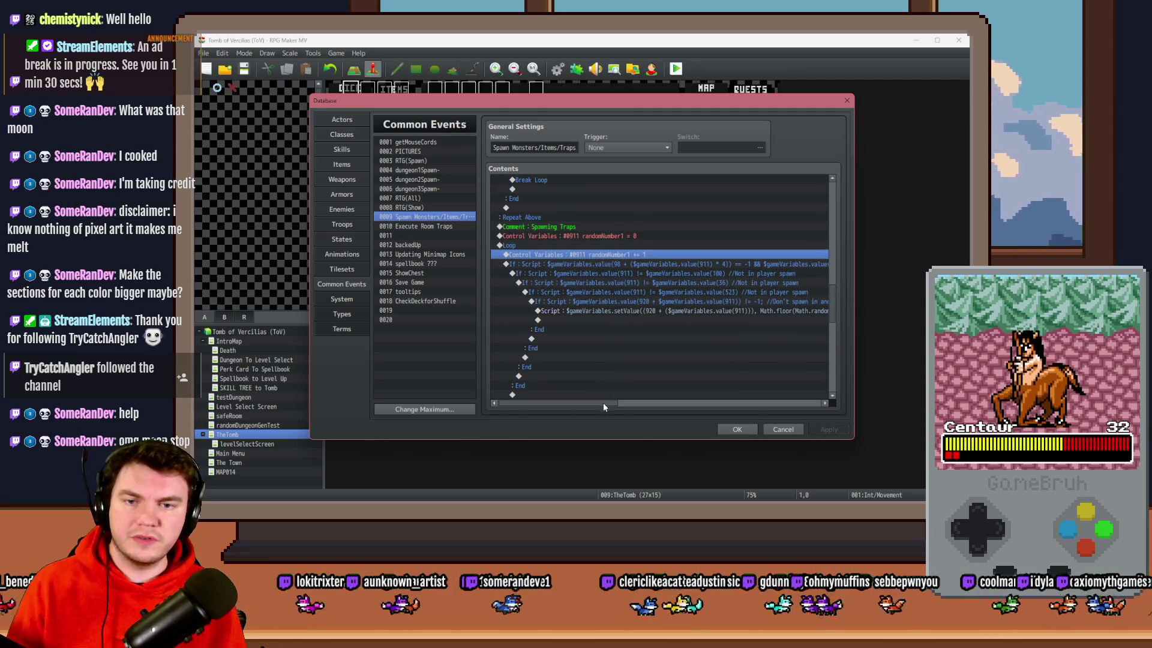
{"action": "mouse_move", "coordinate": [604, 406]}
{"action": "left_mouse_down"}
{"action": "mouse_move", "coordinate": [747, 402]}
{"action": "mouse_move", "coordinate": [591, 403]}
{"action": "left_mouse_up"}
{"action": "left_click_drag", "start_coordinate": [659, 268], "coordinate": [655, 310]}
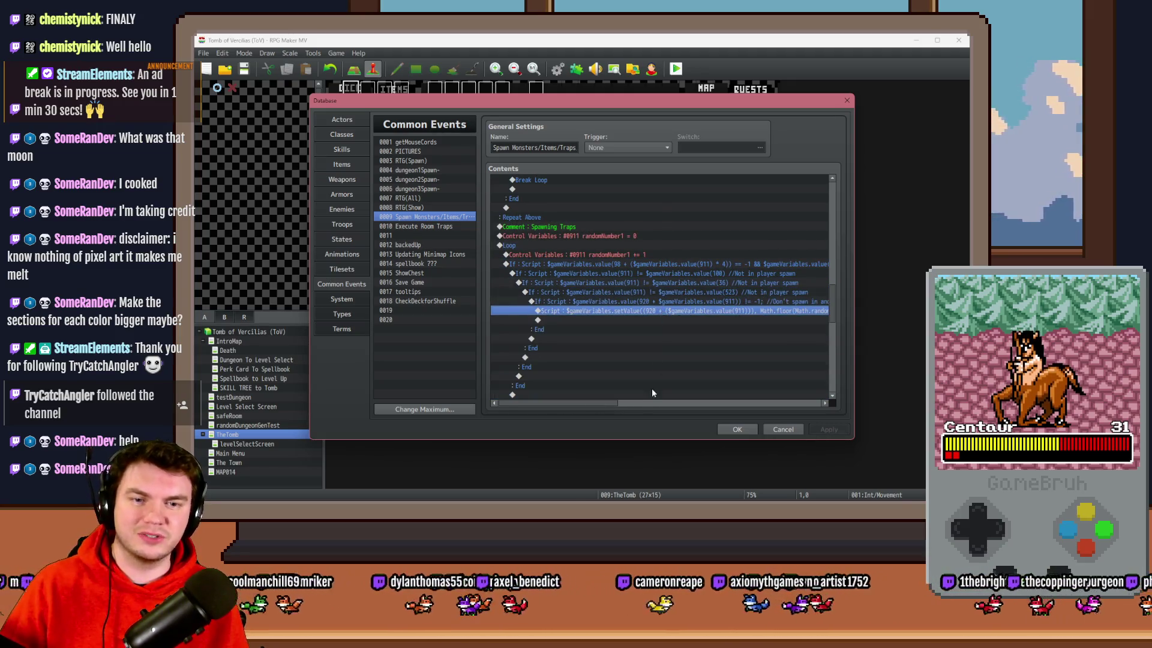
{"action": "mouse_move", "coordinate": [606, 405]}
{"action": "left_mouse_down"}
{"action": "mouse_move", "coordinate": [638, 405]}
{"action": "mouse_move", "coordinate": [613, 407]}
{"action": "left_mouse_up"}
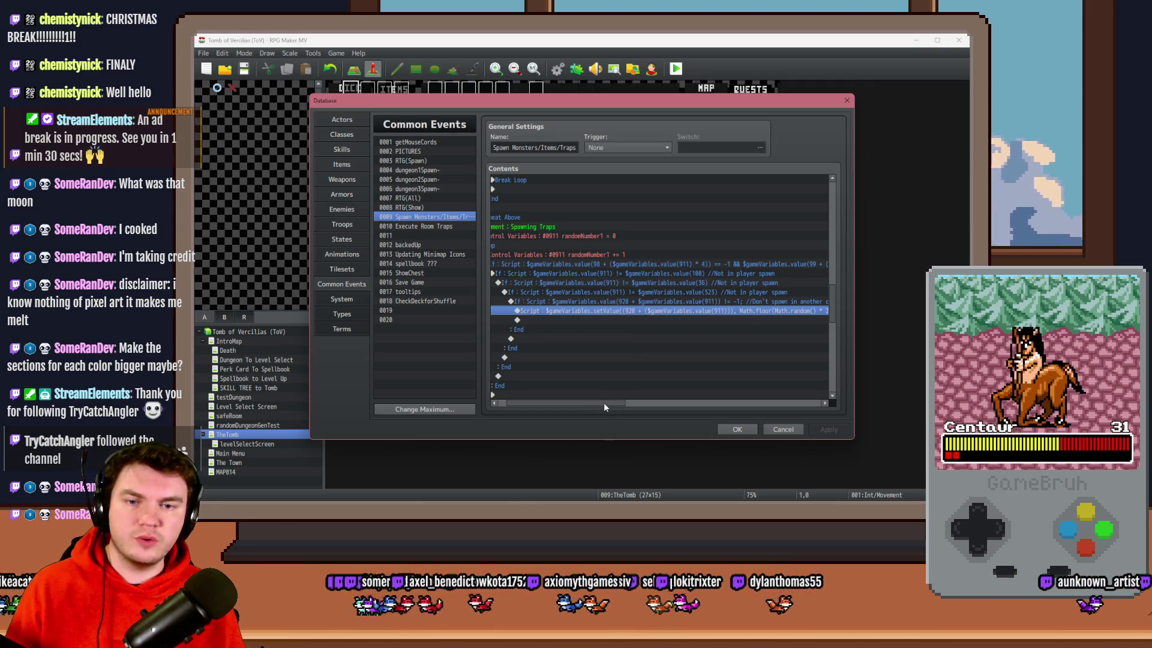
{"action": "left_click_drag", "start_coordinate": [606, 406], "coordinate": [632, 407]}
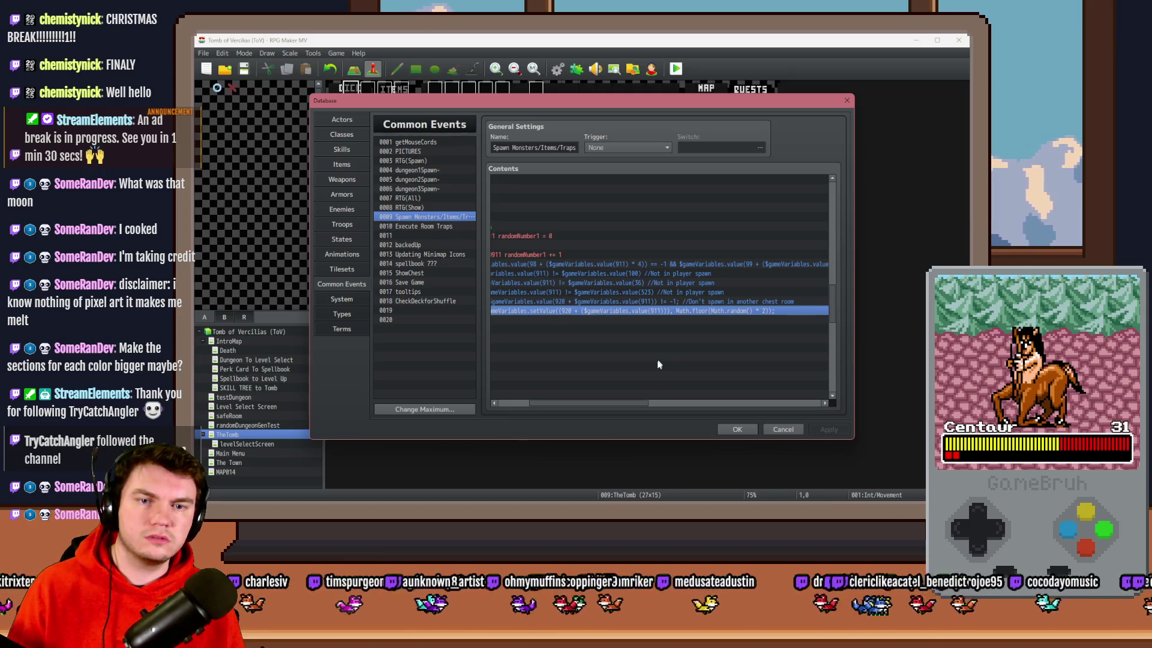
{"action": "left_click_drag", "start_coordinate": [830, 310], "coordinate": [833, 207]}
{"action": "left_click_drag", "start_coordinate": [635, 404], "coordinate": [630, 406]}
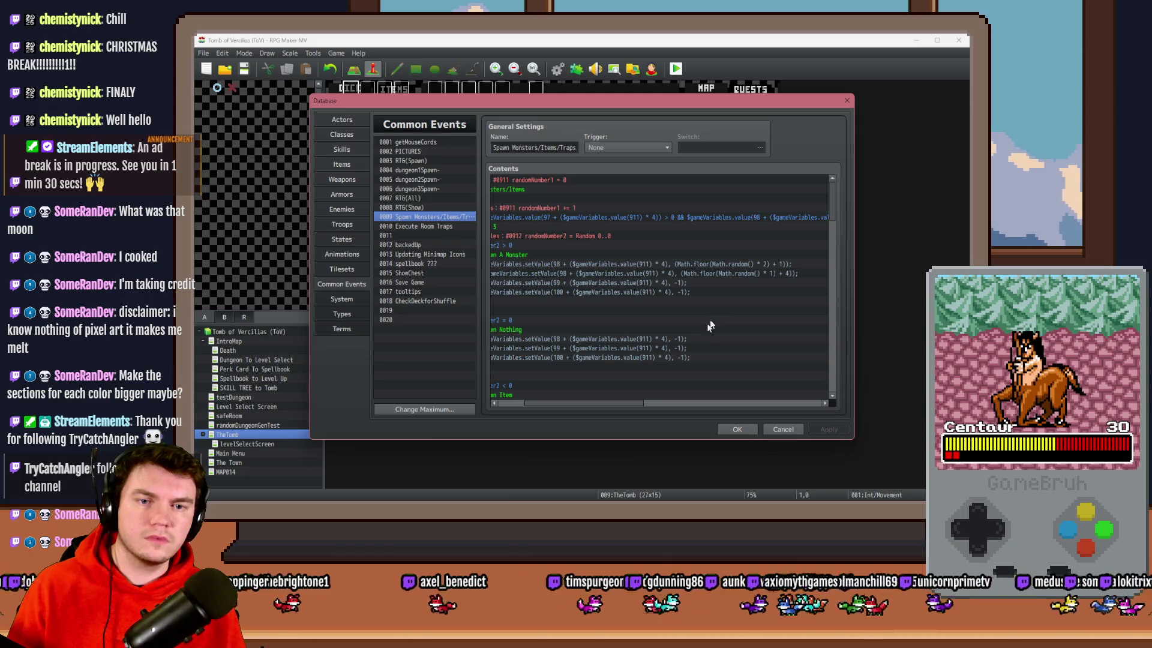
{"action": "left_click", "coordinate": [742, 264]}
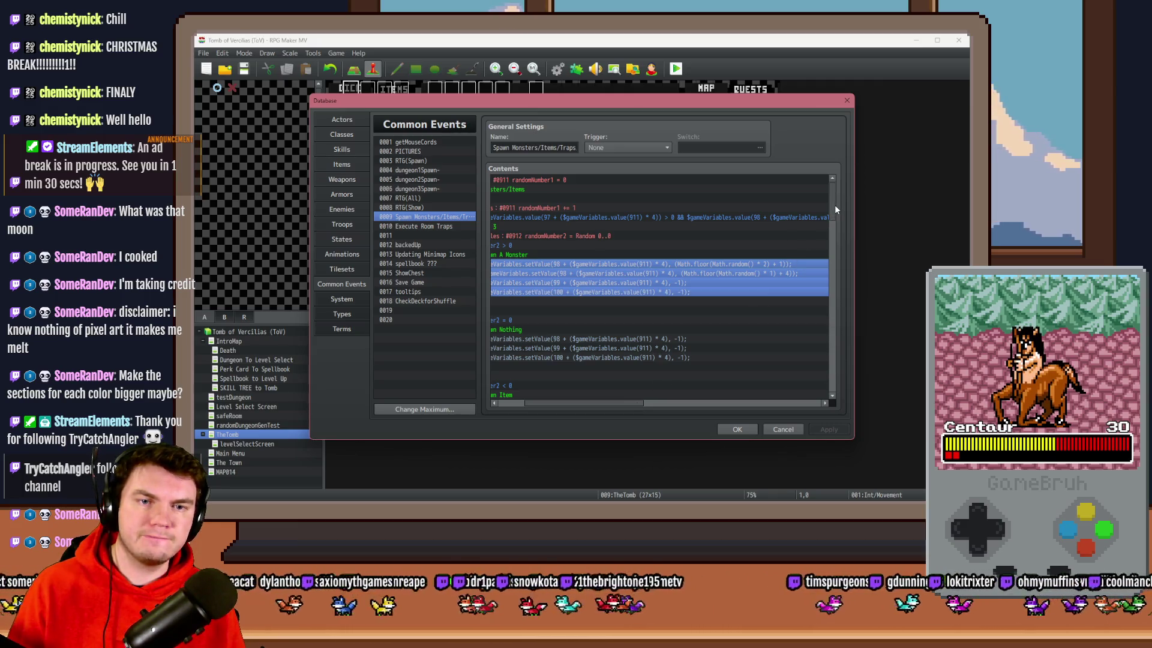
{"action": "left_click_drag", "start_coordinate": [835, 207], "coordinate": [842, 363]}
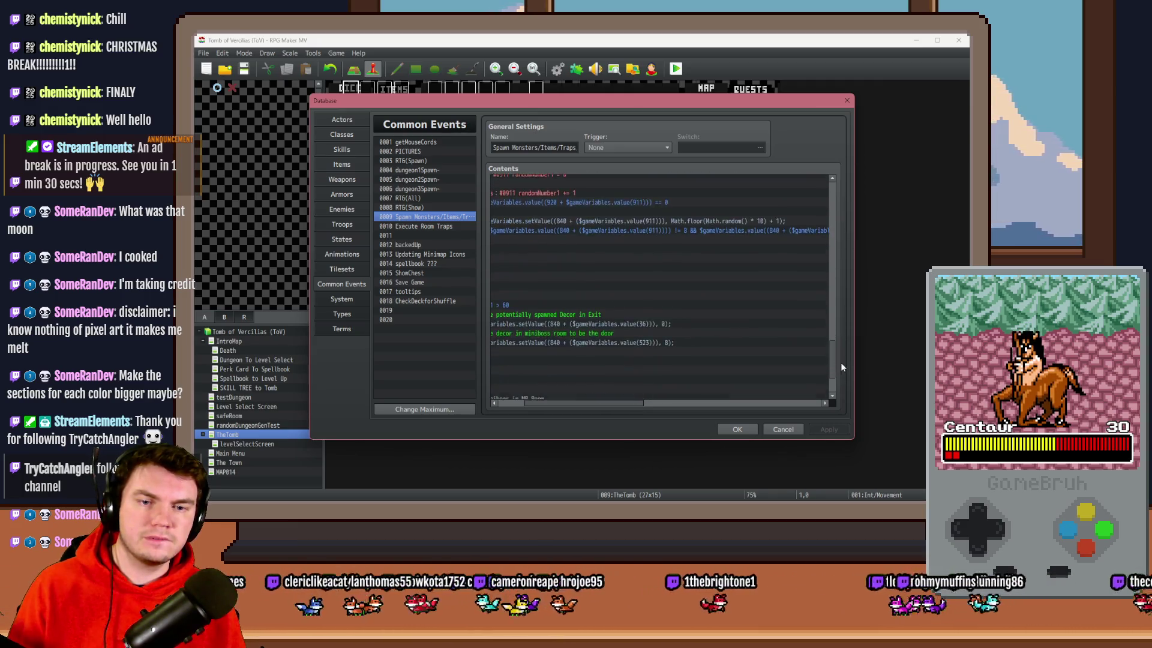
{"action": "left_click_drag", "start_coordinate": [611, 401], "coordinate": [537, 408]}
{"action": "scroll", "coordinate": [606, 369], "scroll_direction": "up", "scroll_amount": 10}
{"action": "scroll", "coordinate": [606, 368], "scroll_direction": "up", "scroll_amount": 3}
{"action": "left_click", "coordinate": [703, 292]}
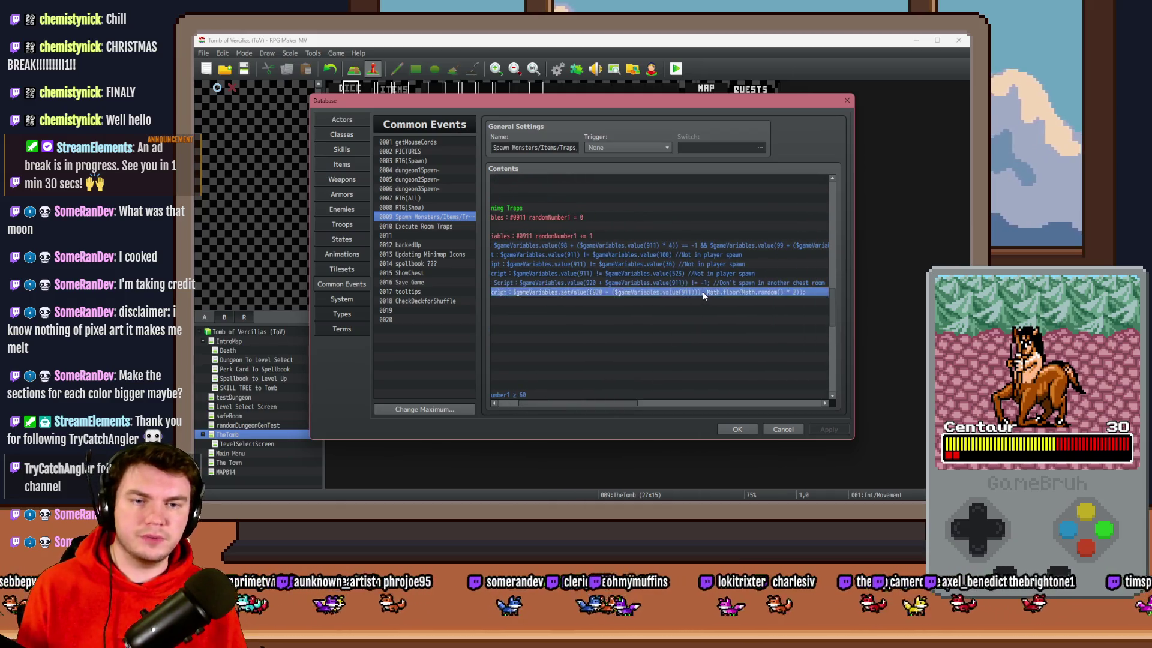
- Append ' + 1' so variable 920 gets Math.floor(Math.random() * 2) + 1, then apply and close the Database
{"action": "double_click", "coordinate": [703, 292]}
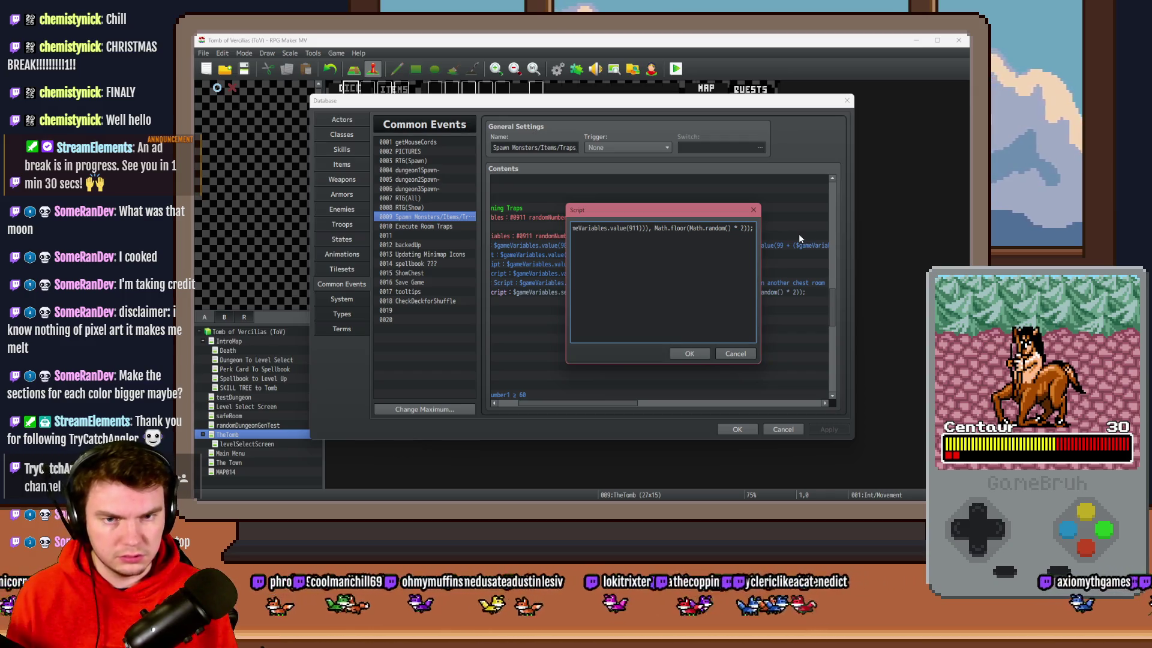
{"action": "type", "text": "+ 1"}
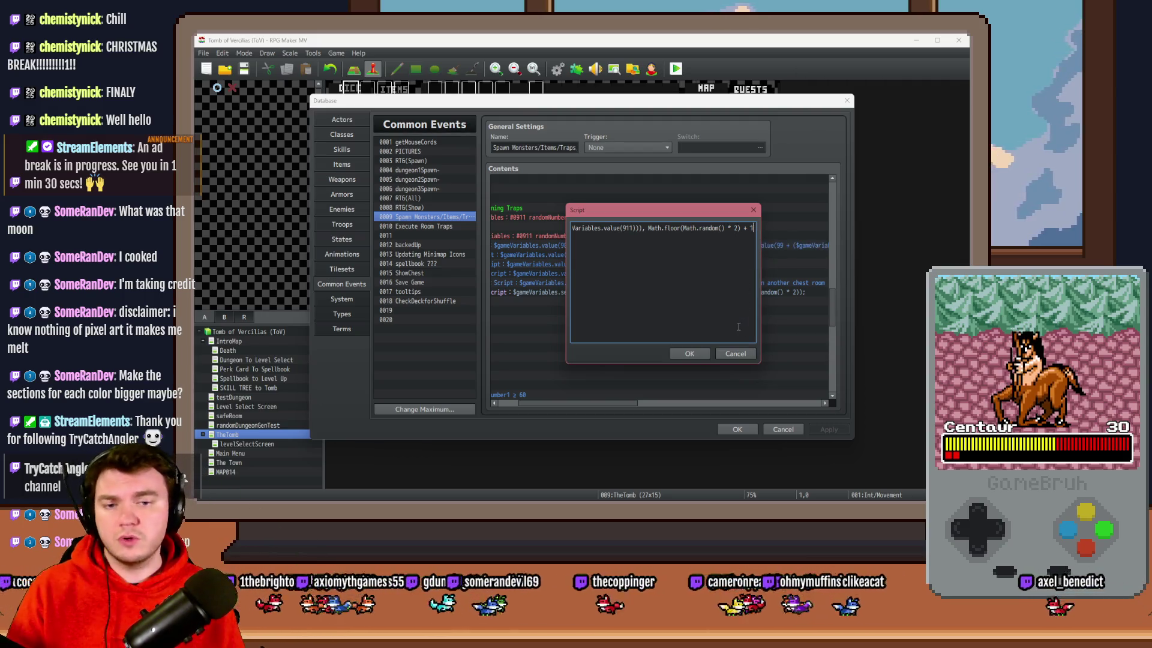
{"action": "left_click", "coordinate": [690, 353]}
{"action": "left_click", "coordinate": [828, 429]}
{"action": "left_click", "coordinate": [743, 427]}
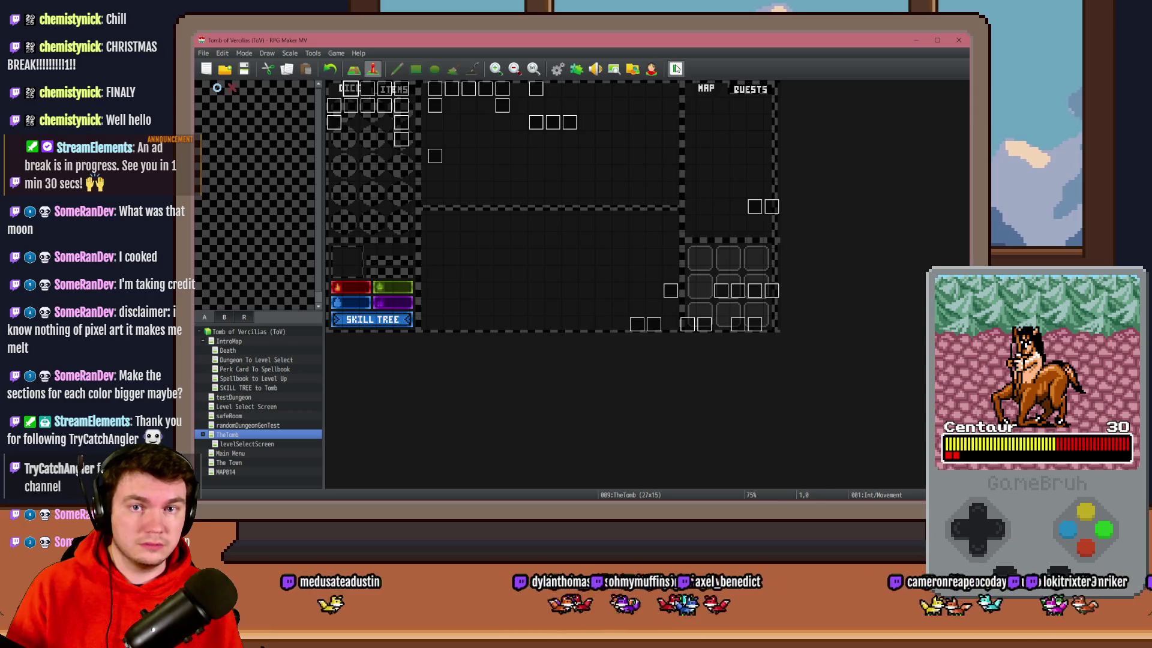
- Check the randomNumber2 line in the database, then start a playtest, saving changes when prompted
{"action": "key", "text": "F9"}
{"action": "left_click", "coordinate": [649, 235]}
{"action": "left_click", "coordinate": [737, 429]}
{"action": "left_click", "coordinate": [676, 69]}
{"action": "left_click", "coordinate": [542, 287]}
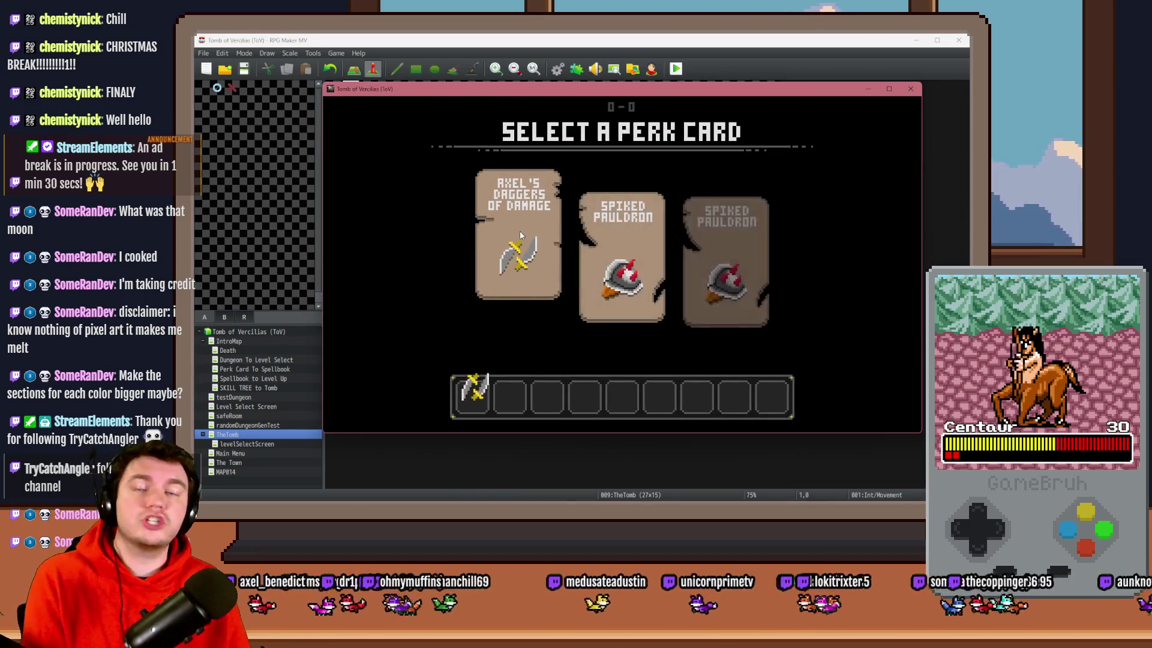
- Walk into two rooms in a row, rotating the gem rings to solve each trap puzzle
{"action": "key", "text": "Up"}
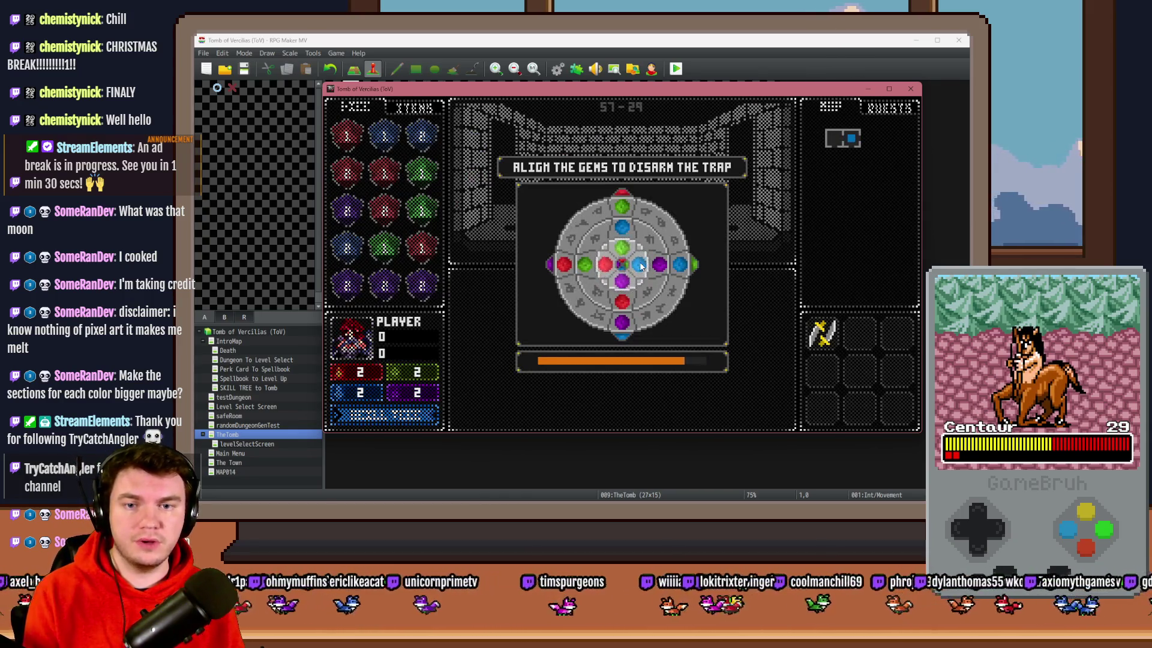
{"action": "left_click", "coordinate": [657, 282]}
{"action": "left_click", "coordinate": [689, 258]}
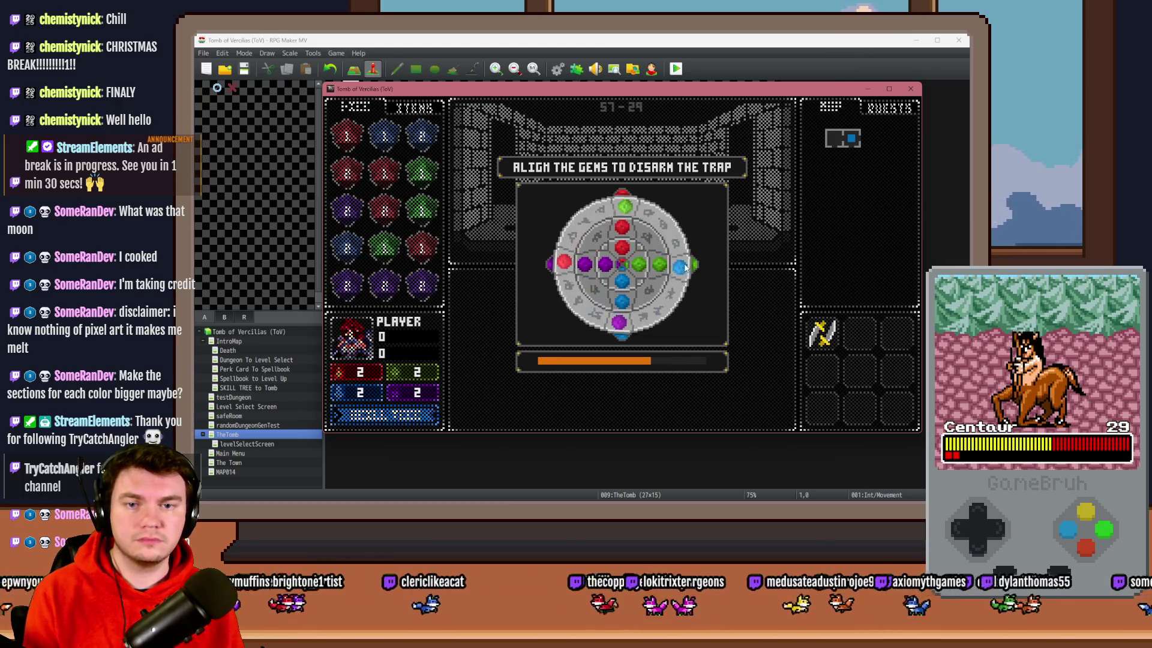
{"action": "key", "text": "Up"}
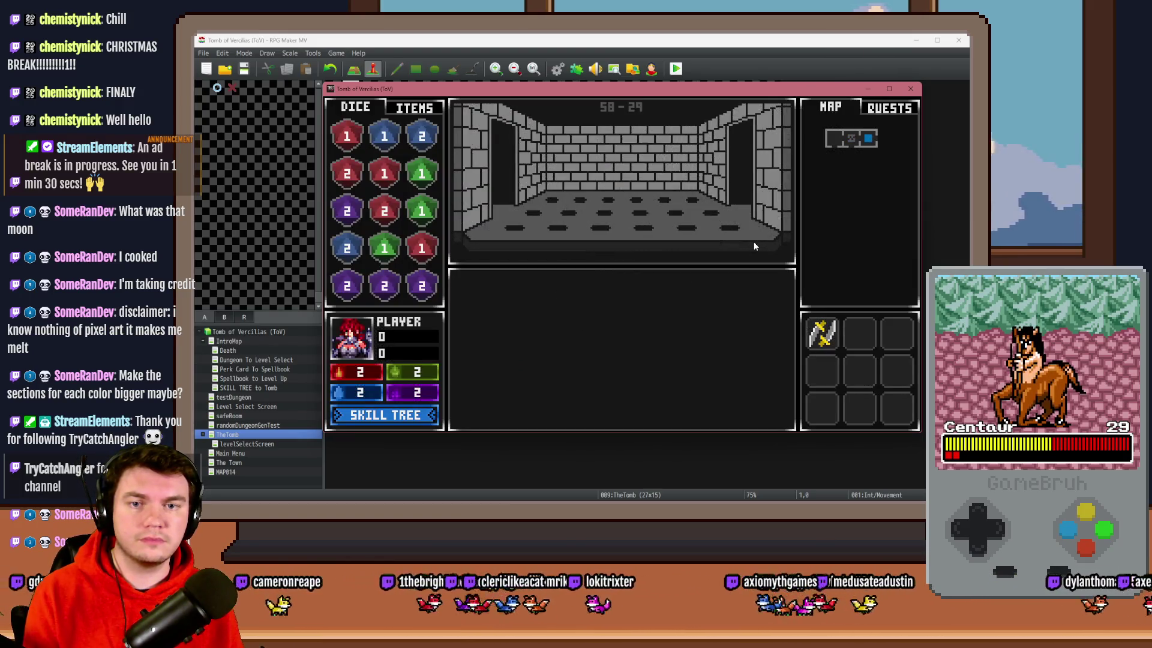
{"action": "left_click", "coordinate": [654, 262]}
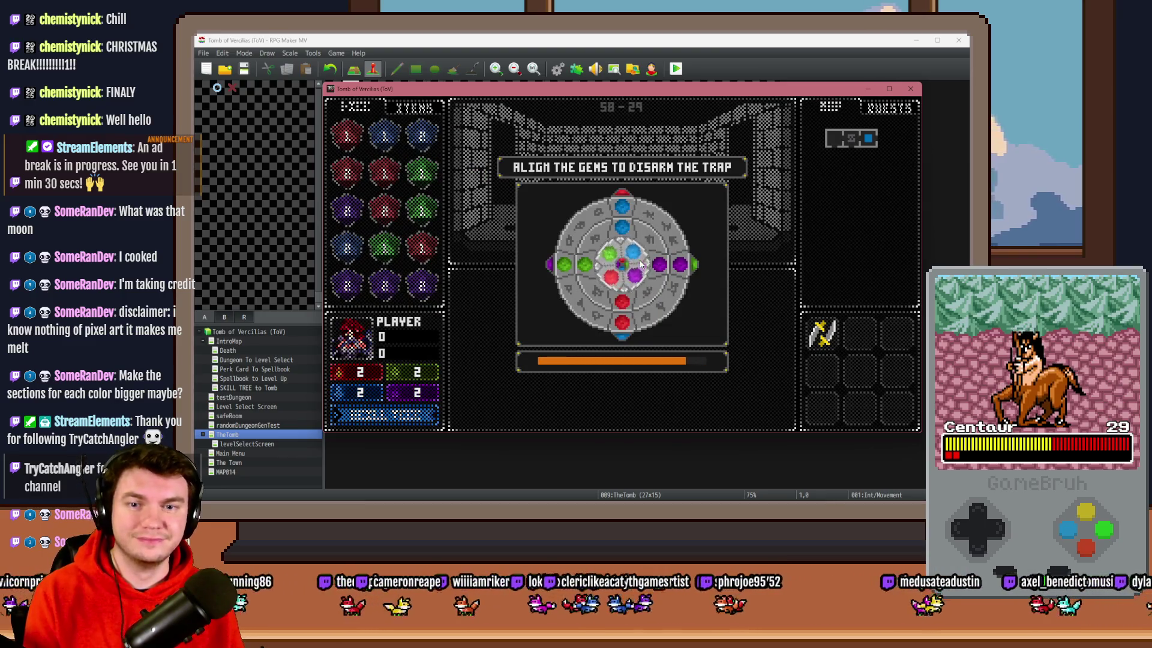
{"action": "left_click", "coordinate": [676, 256]}
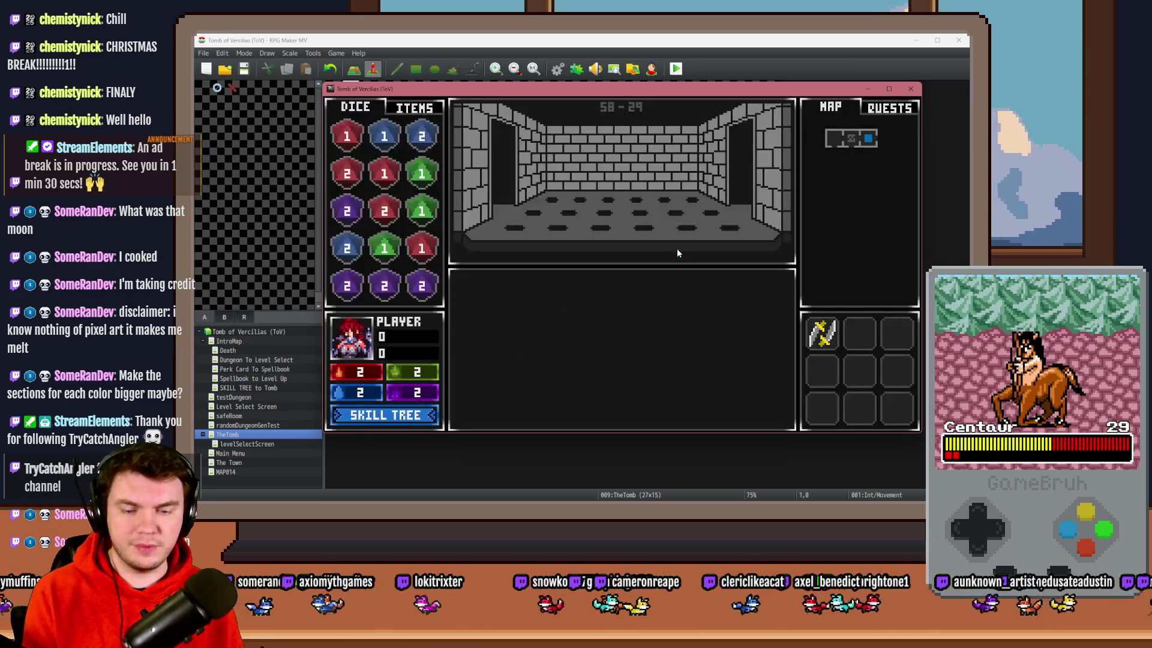
{"action": "key", "text": "F9"}
{"action": "key", "text": "Up"}
{"action": "key", "text": "Up"}
{"action": "key", "text": "Up"}
- In the debug screen, browse the variable ranges to view the ROOMTRAP values through V[0921-0980]
{"action": "left_click", "coordinate": [390, 155]}
{"action": "scroll", "coordinate": [384, 174], "scroll_direction": "up", "scroll_amount": 10}
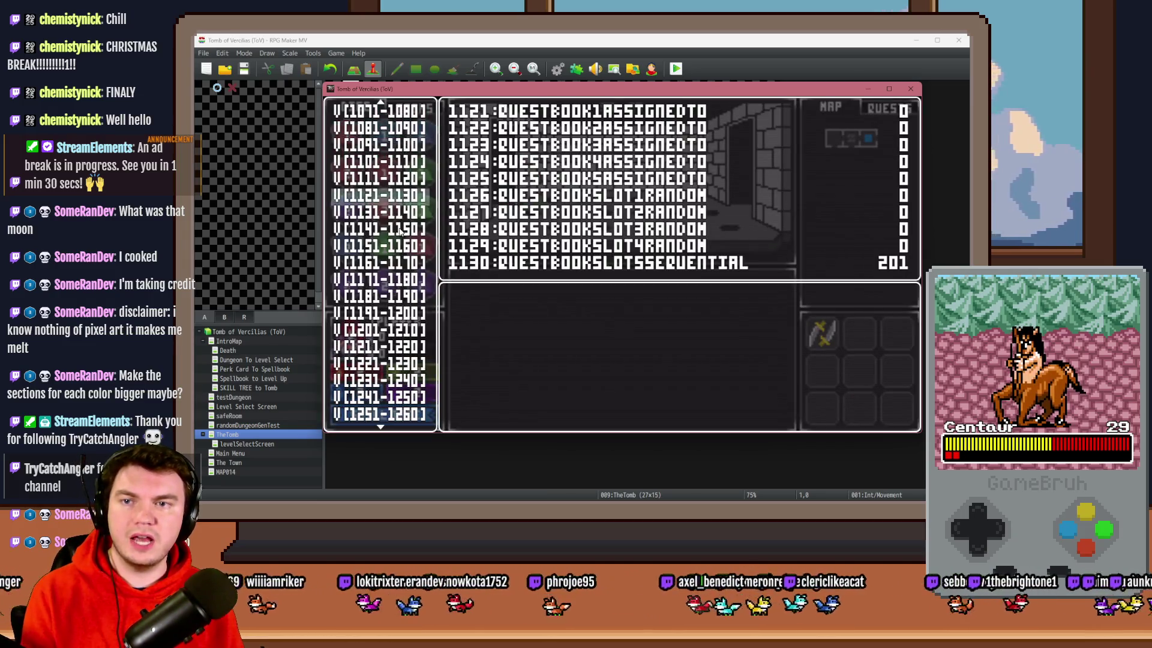
{"action": "left_click", "coordinate": [382, 185]}
{"action": "key", "text": "Down"}
{"action": "key", "text": "Down"}
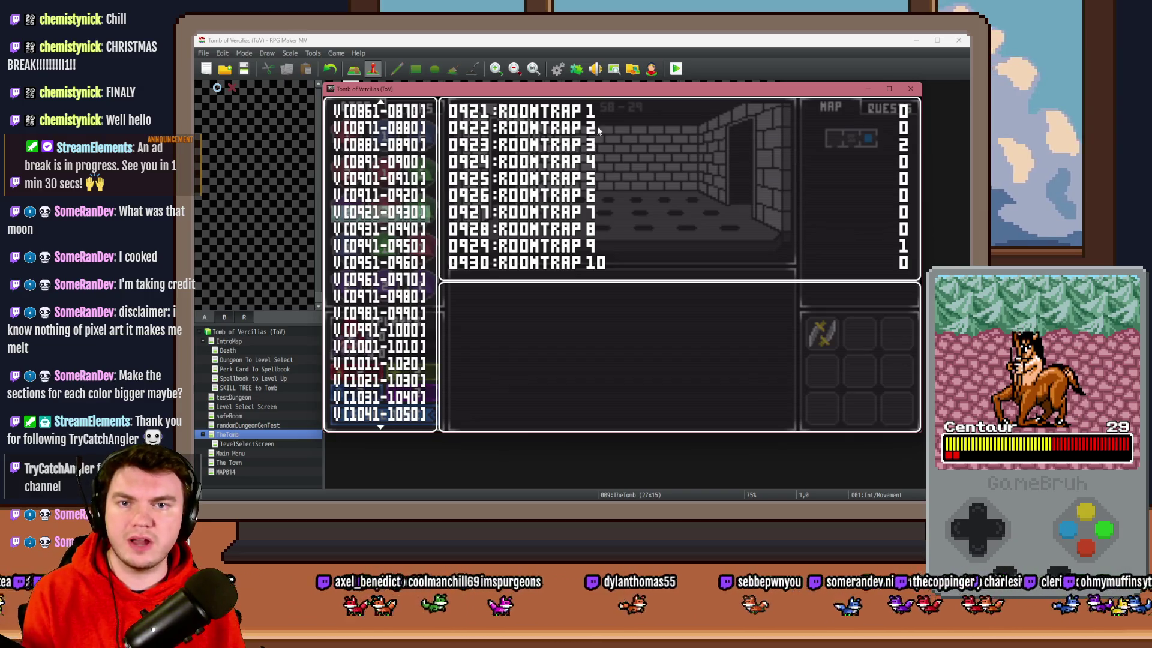
{"action": "key", "text": "Down"}
{"action": "key", "text": "Down"}
{"action": "key", "text": "Down"}
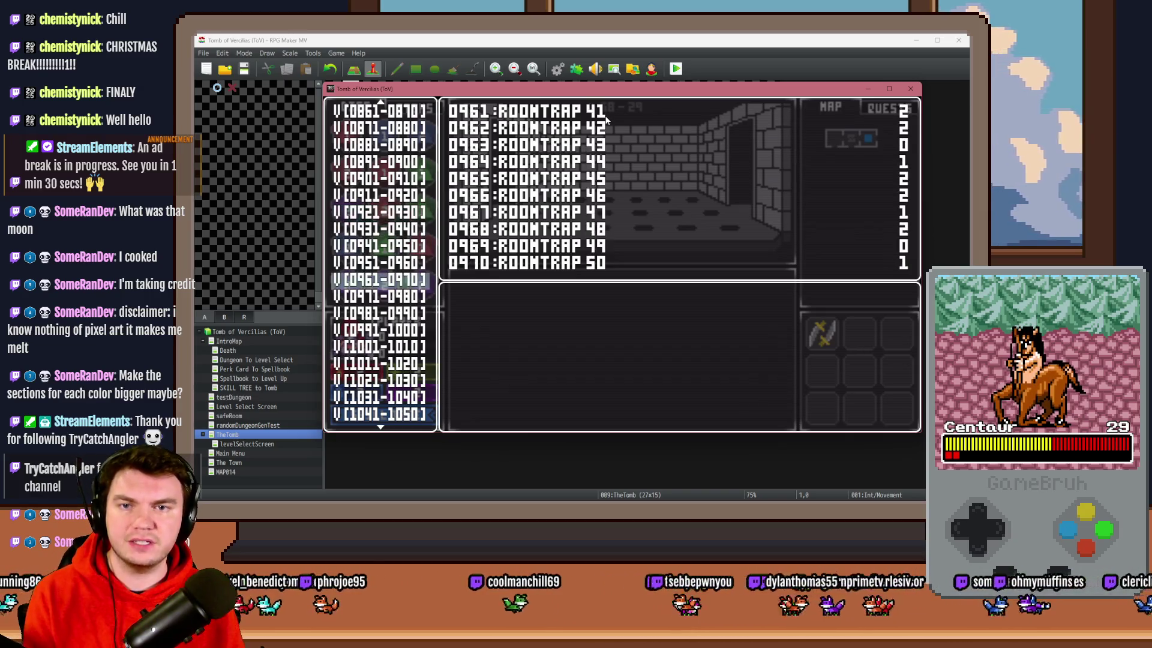
{"action": "key", "text": "Up"}
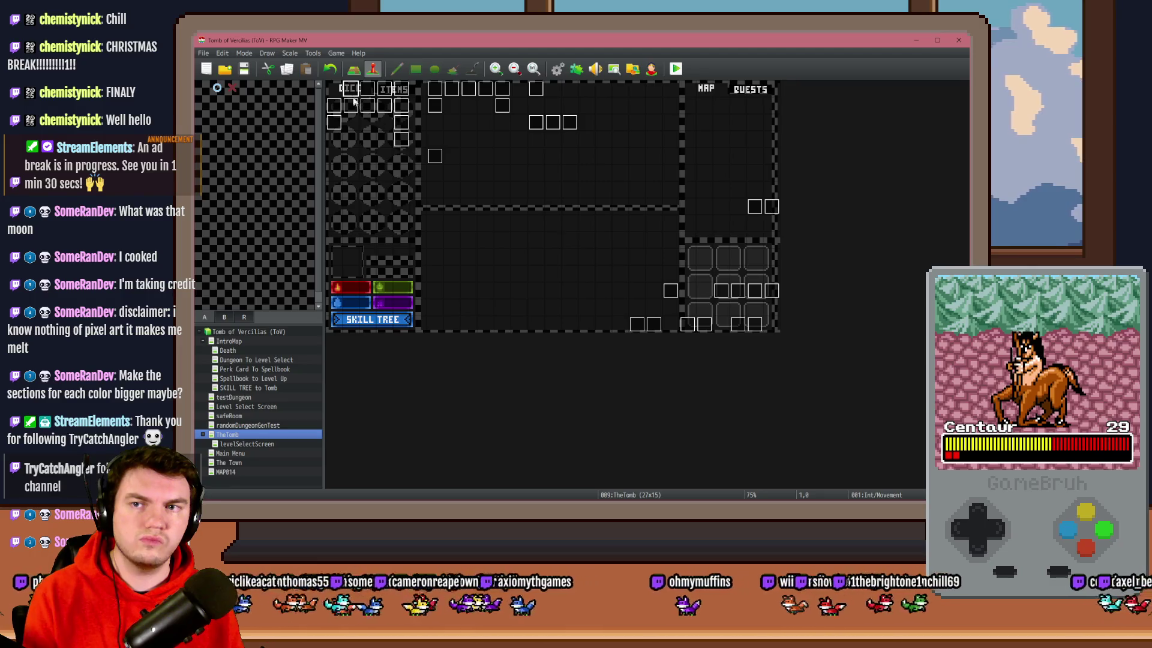
- Open the Int/Movement map event and scroll through its command list
{"action": "double_click", "coordinate": [353, 99]}
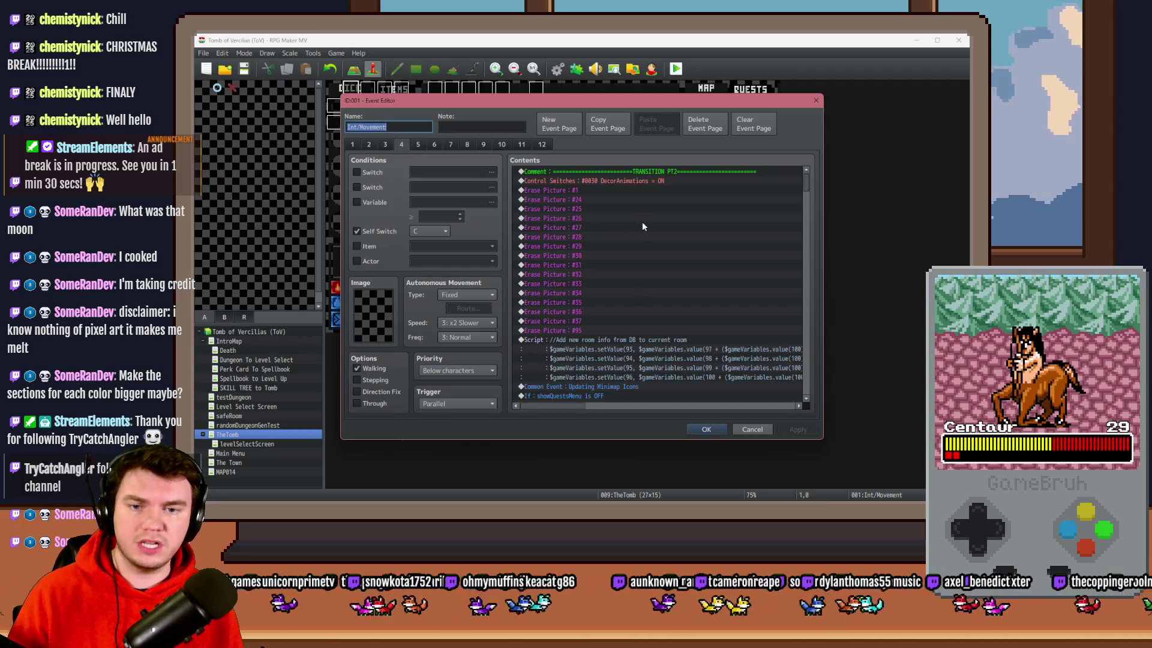
{"action": "scroll", "coordinate": [642, 227], "scroll_direction": "down", "scroll_amount": 4}
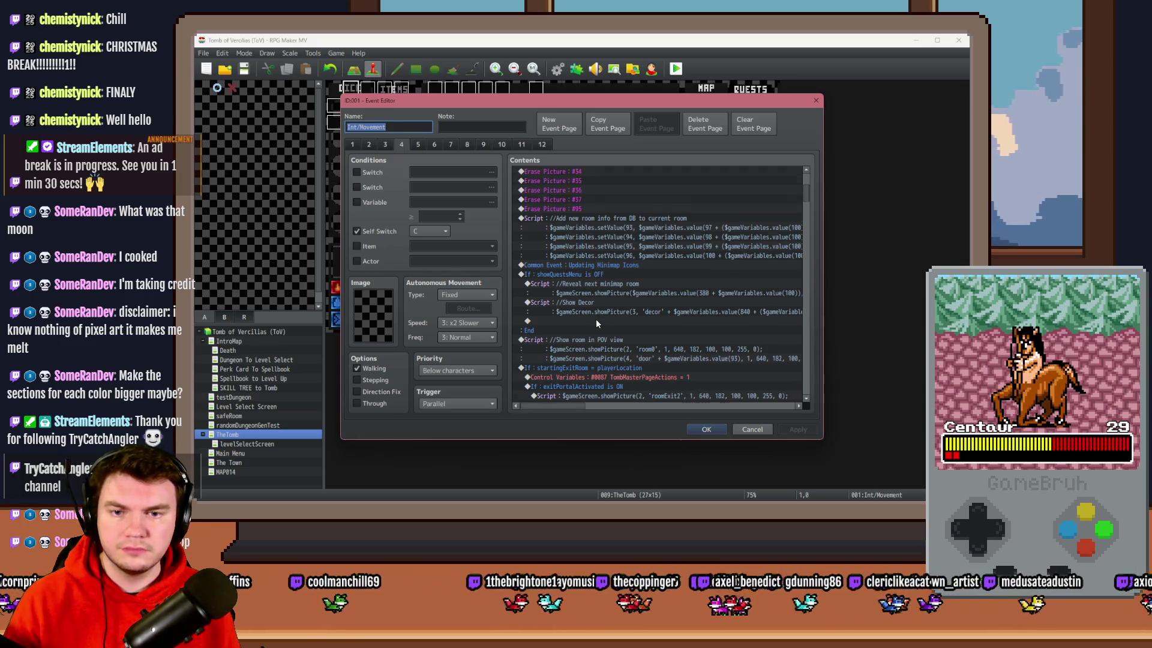
{"action": "scroll", "coordinate": [595, 319], "scroll_direction": "down", "scroll_amount": 3}
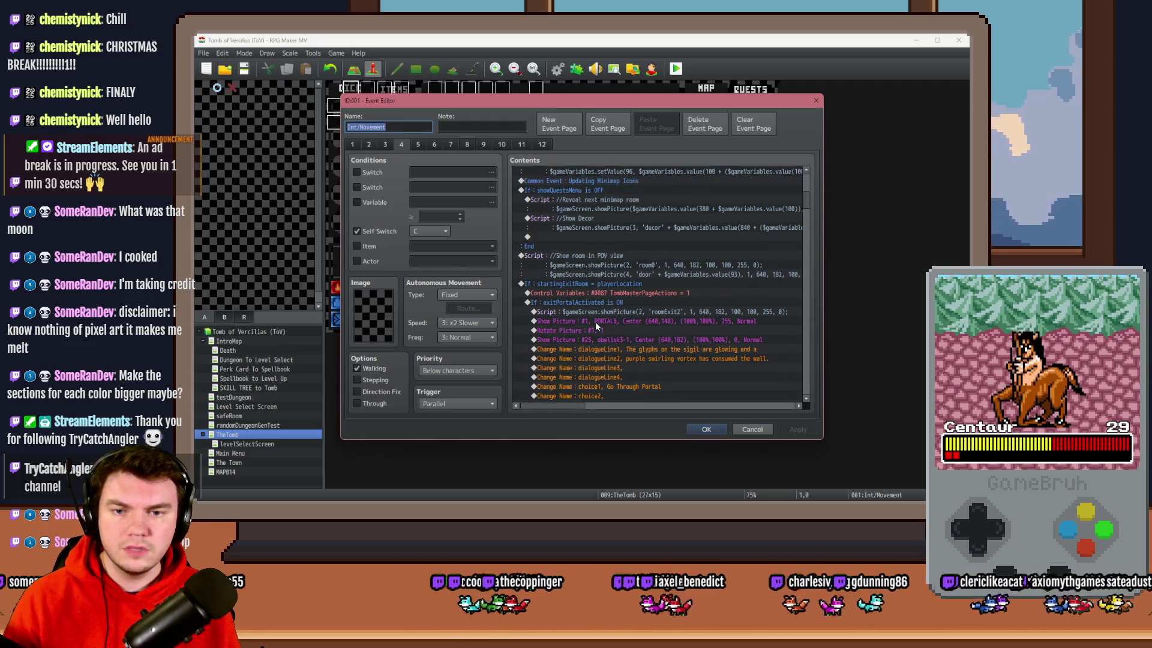
{"action": "scroll", "coordinate": [595, 327], "scroll_direction": "down", "scroll_amount": 2}
{"action": "scroll", "coordinate": [595, 342], "scroll_direction": "down", "scroll_amount": 5}
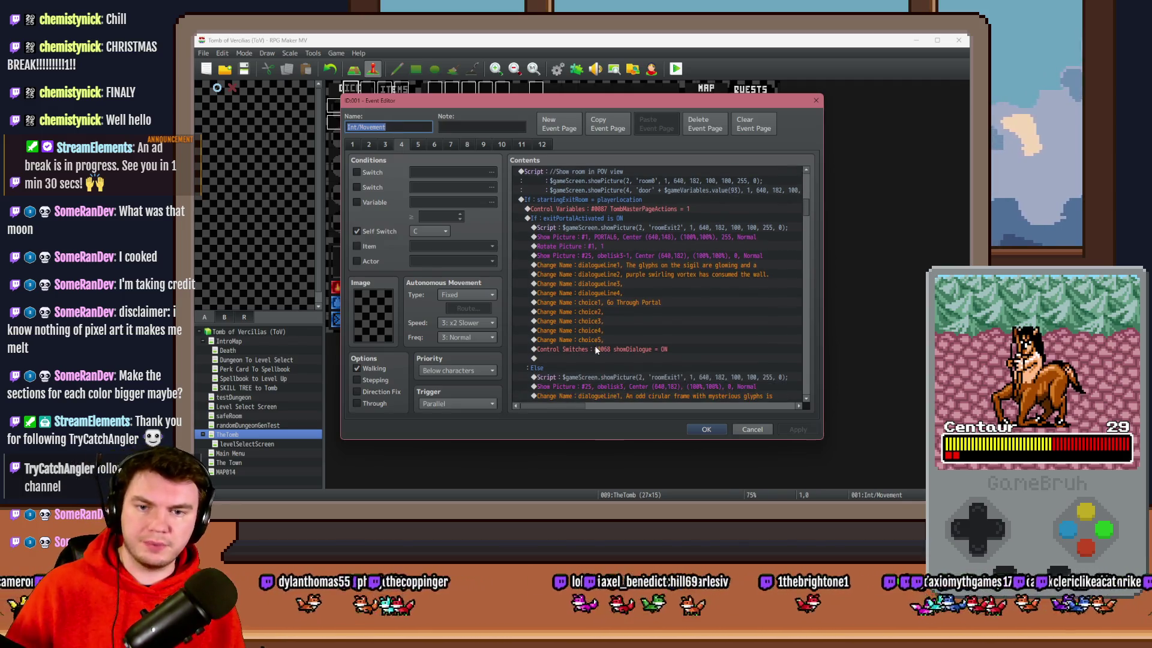
{"action": "scroll", "coordinate": [599, 337], "scroll_direction": "down", "scroll_amount": 7}
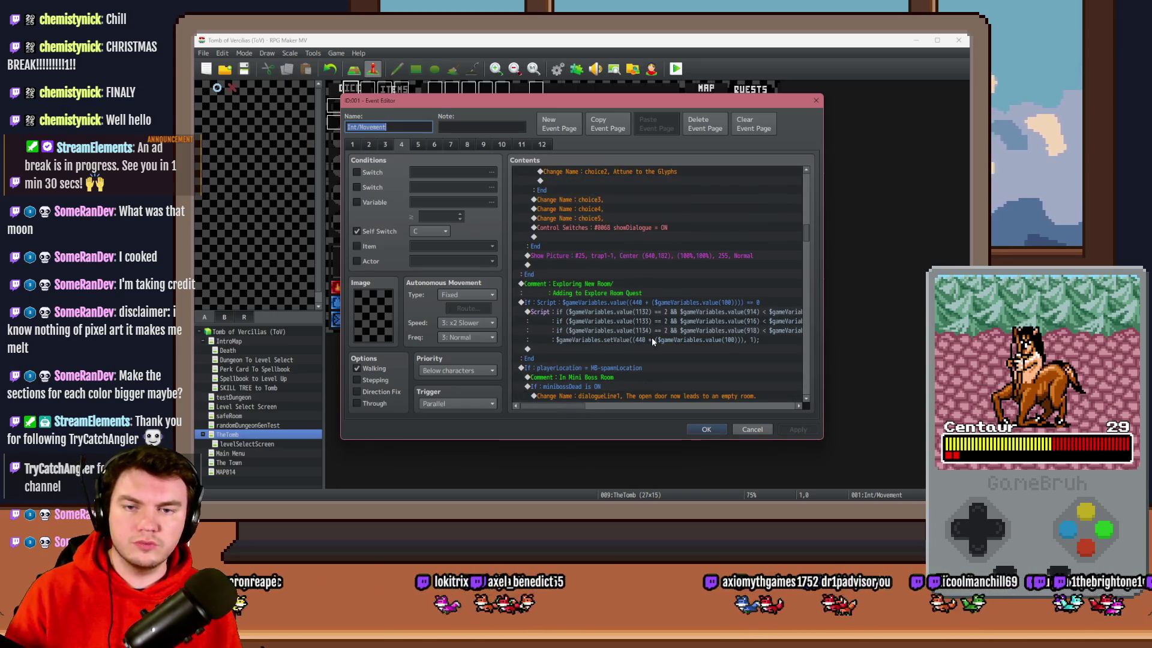
{"action": "scroll", "coordinate": [652, 341], "scroll_direction": "down", "scroll_amount": 8}
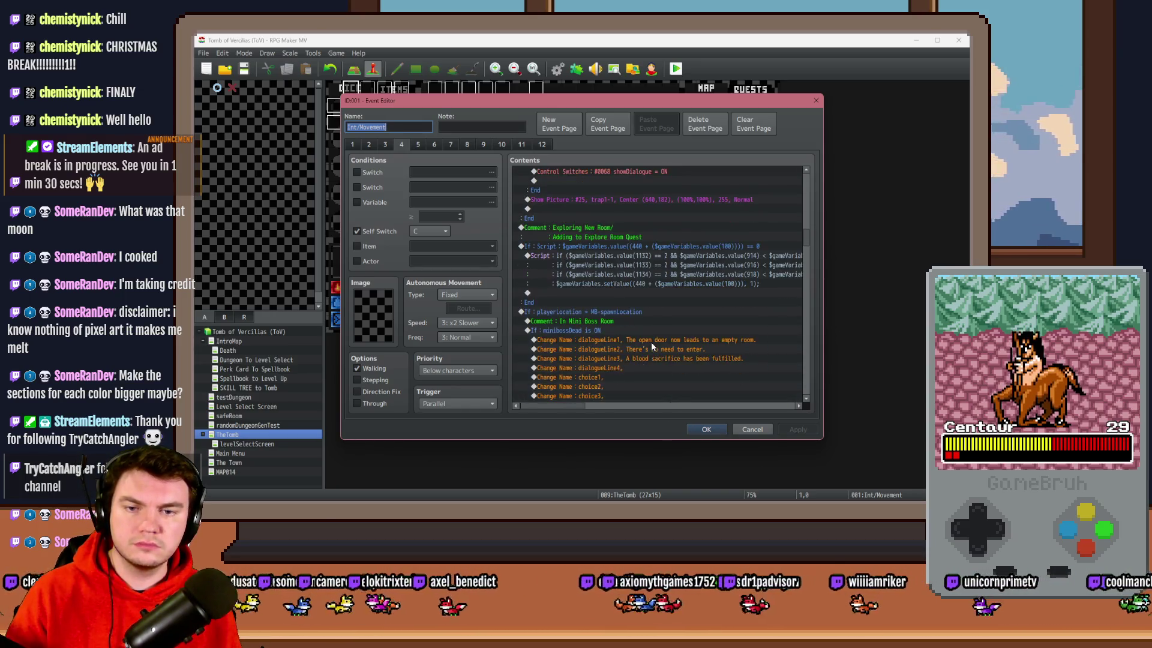
{"action": "scroll", "coordinate": [652, 343], "scroll_direction": "down", "scroll_amount": 7}
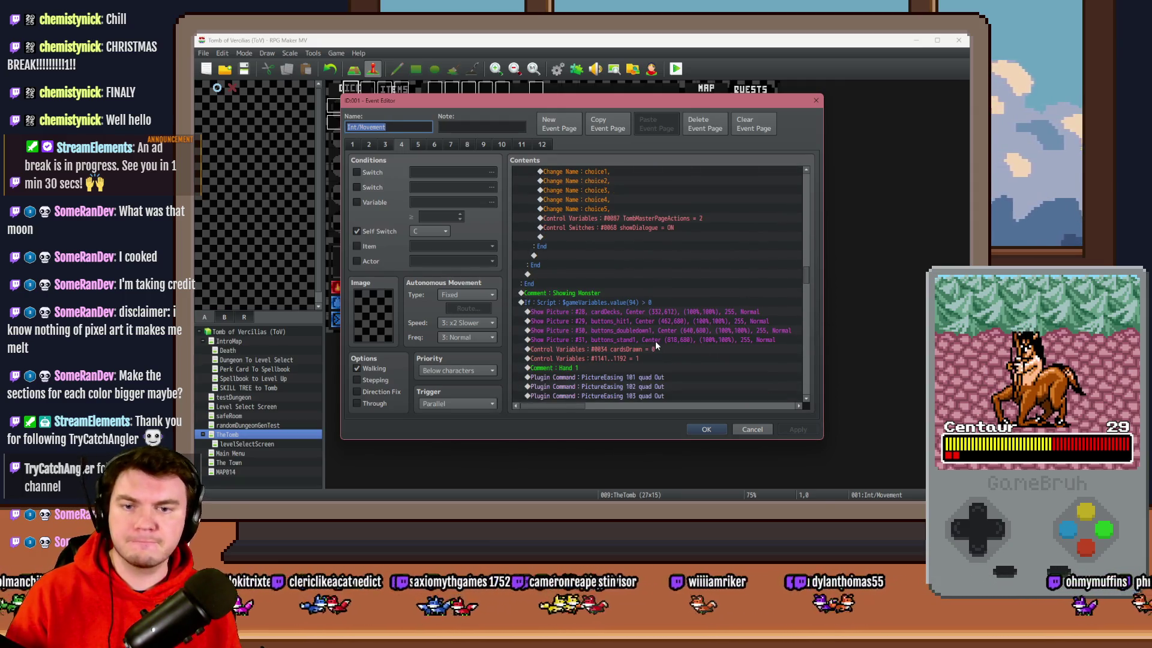
{"action": "scroll", "coordinate": [655, 342], "scroll_direction": "down", "scroll_amount": 10}
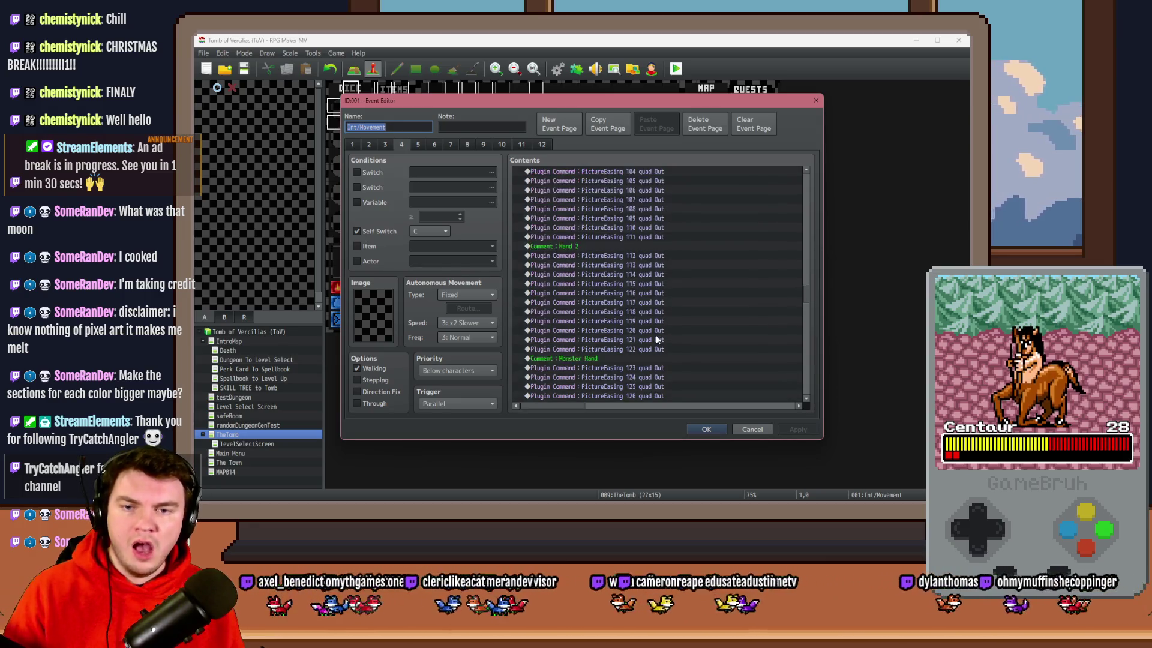
{"action": "scroll", "coordinate": [657, 339], "scroll_direction": "down", "scroll_amount": 5}
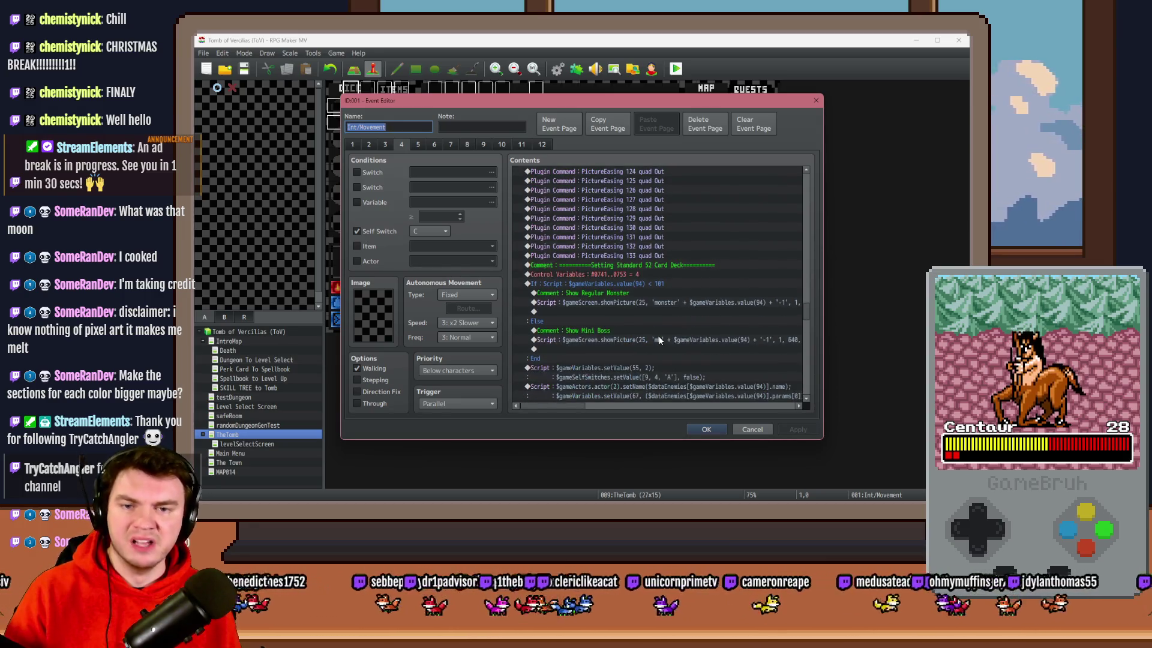
{"action": "scroll", "coordinate": [660, 339], "scroll_direction": "down", "scroll_amount": 4}
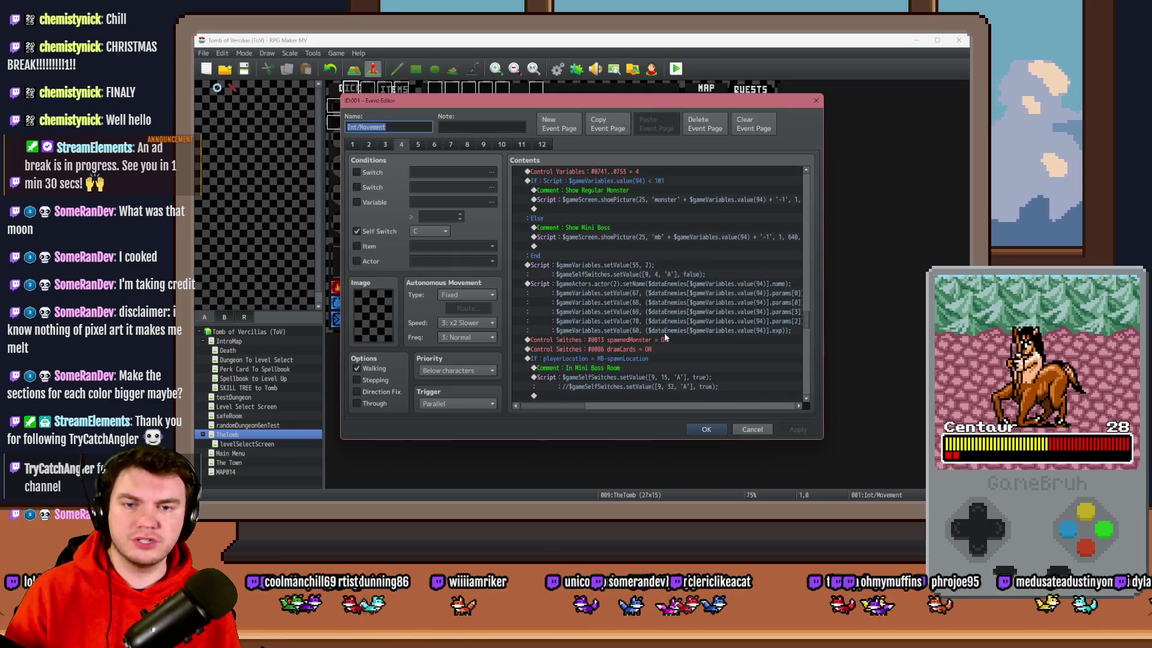
{"action": "scroll", "coordinate": [664, 337], "scroll_direction": "down", "scroll_amount": 6}
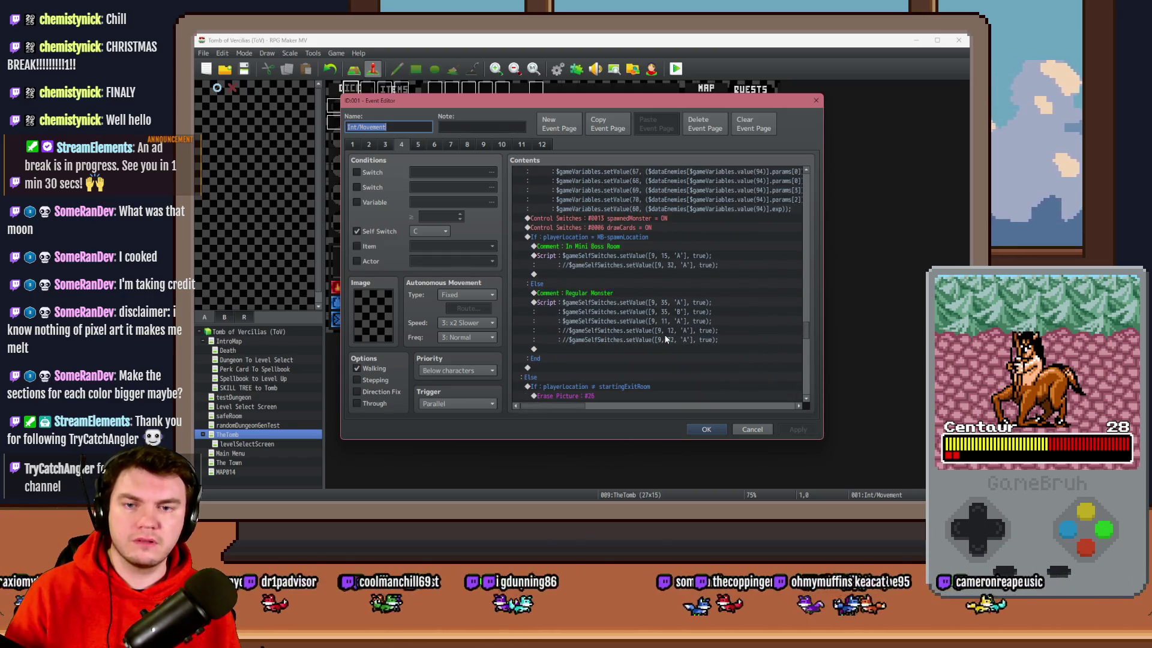
{"action": "scroll", "coordinate": [665, 339], "scroll_direction": "down", "scroll_amount": 3}
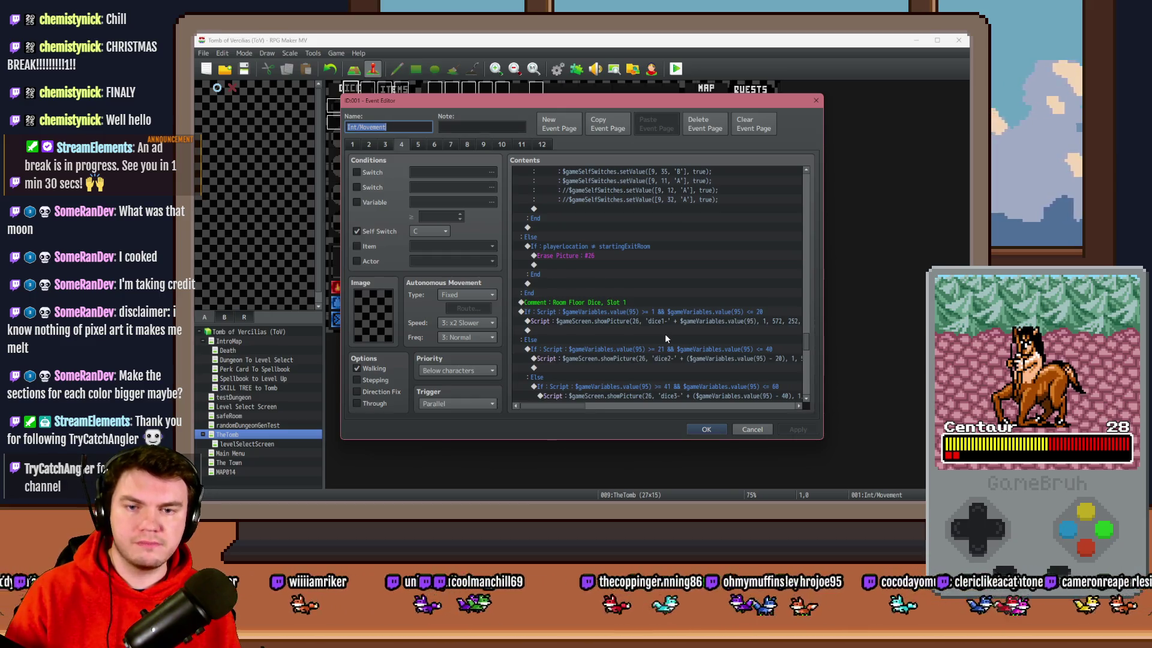
{"action": "scroll", "coordinate": [666, 339], "scroll_direction": "down", "scroll_amount": 10}
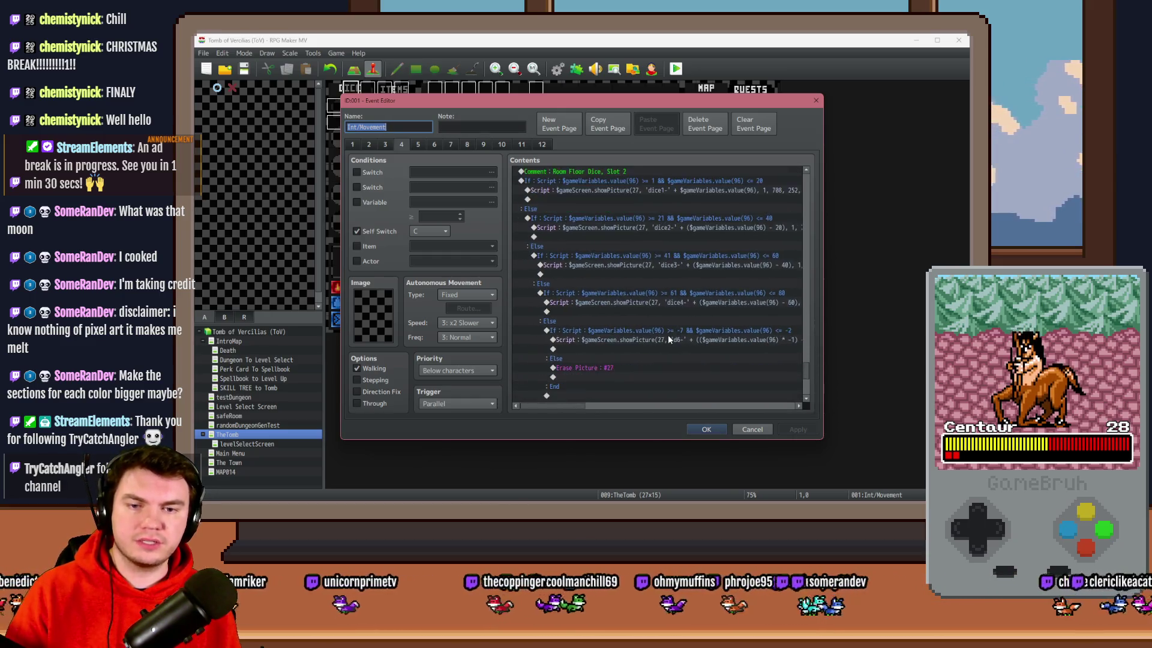
{"action": "scroll", "coordinate": [668, 336], "scroll_direction": "down", "scroll_amount": 4}
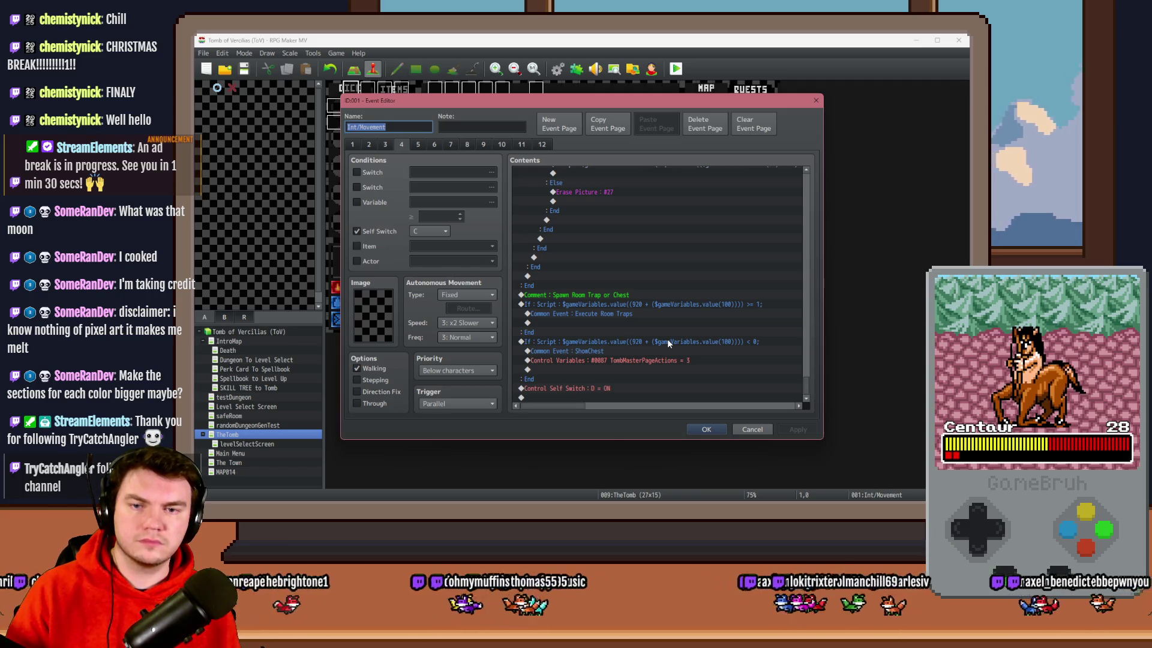
- Locate the branch calling Execute Room Traps, close the event, and show the database's common events
{"action": "left_click", "coordinate": [600, 304]}
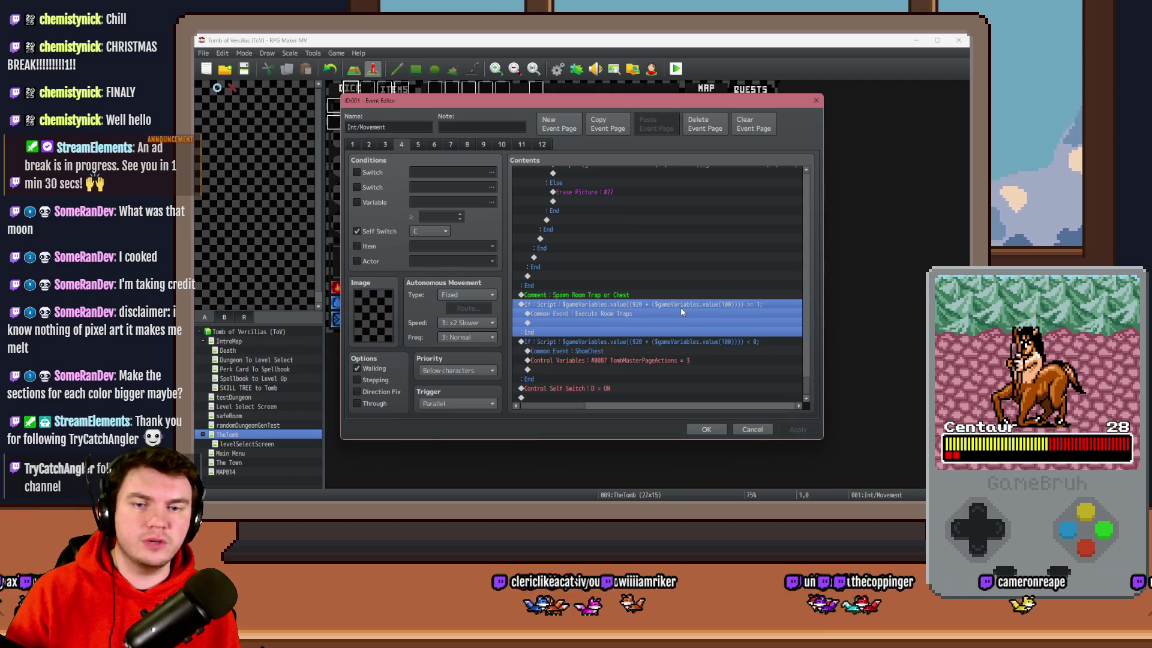
{"action": "left_click", "coordinate": [646, 315]}
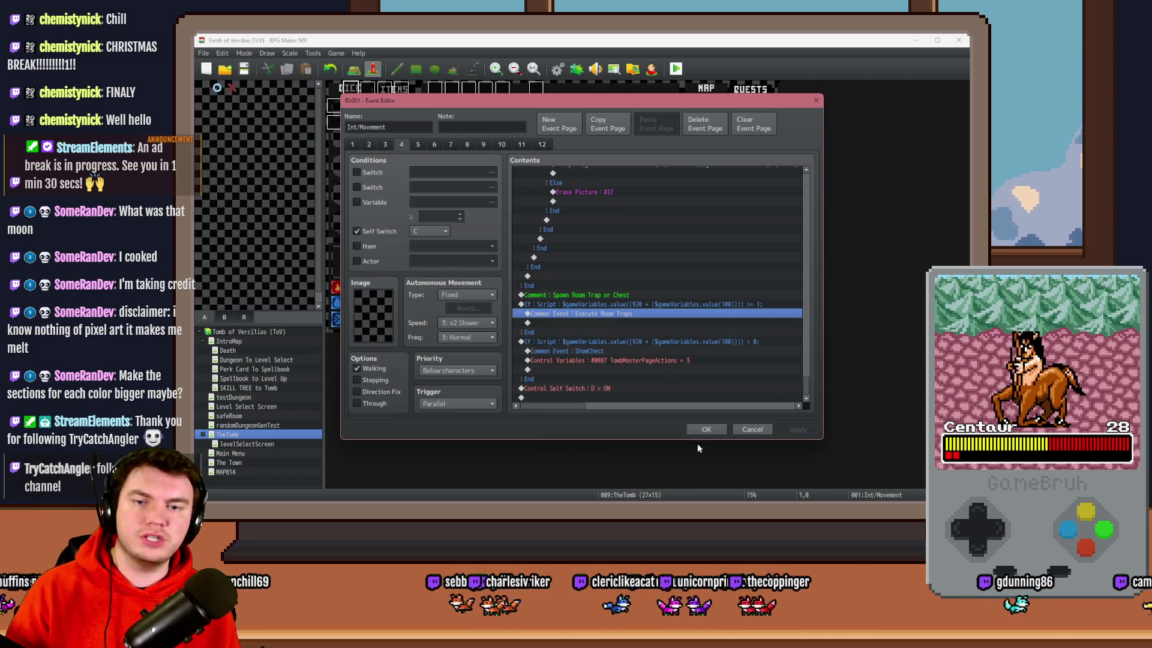
{"action": "left_click", "coordinate": [706, 429]}
{"action": "left_click", "coordinate": [557, 68]}
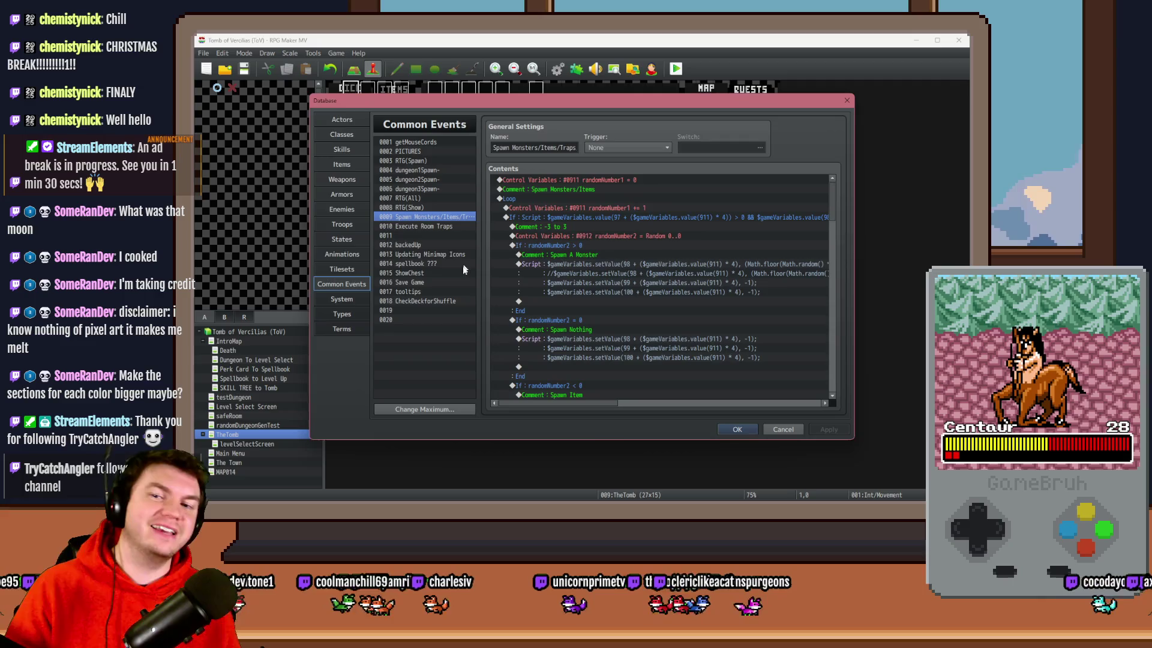
- Open common event 0010 Execute Room Traps and bring up Event Commands on its first trap check
{"action": "left_click", "coordinate": [430, 225]}
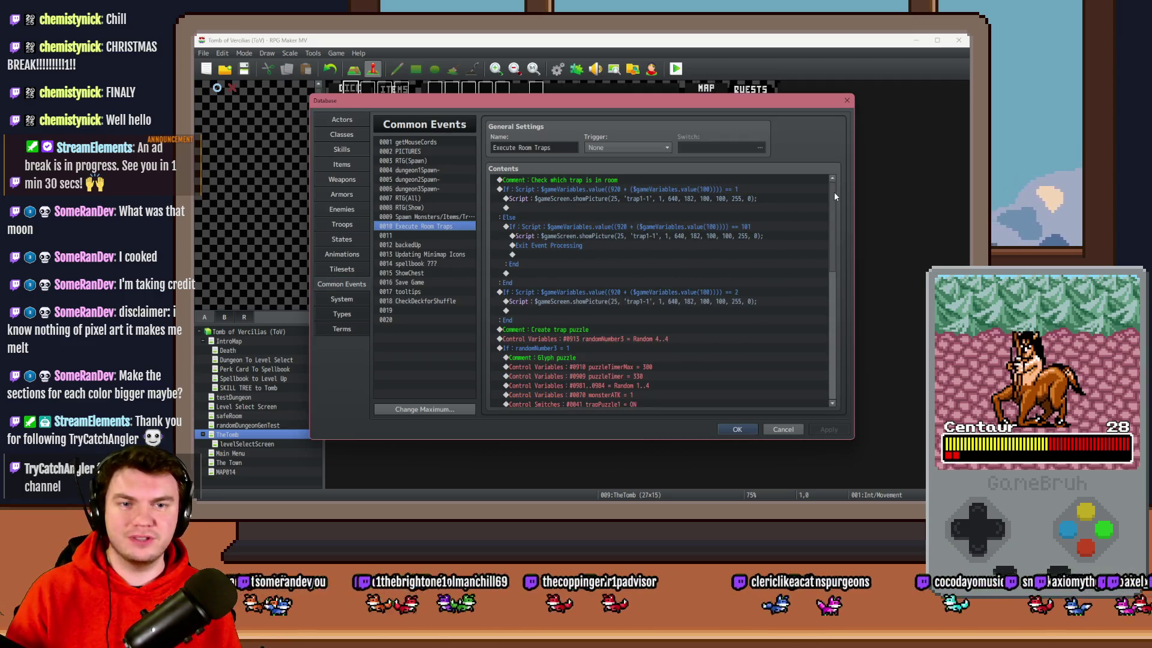
{"action": "mouse_move", "coordinate": [834, 193]}
{"action": "left_mouse_down"}
{"action": "mouse_move", "coordinate": [837, 312]}
{"action": "mouse_move", "coordinate": [847, 165]}
{"action": "left_mouse_up"}
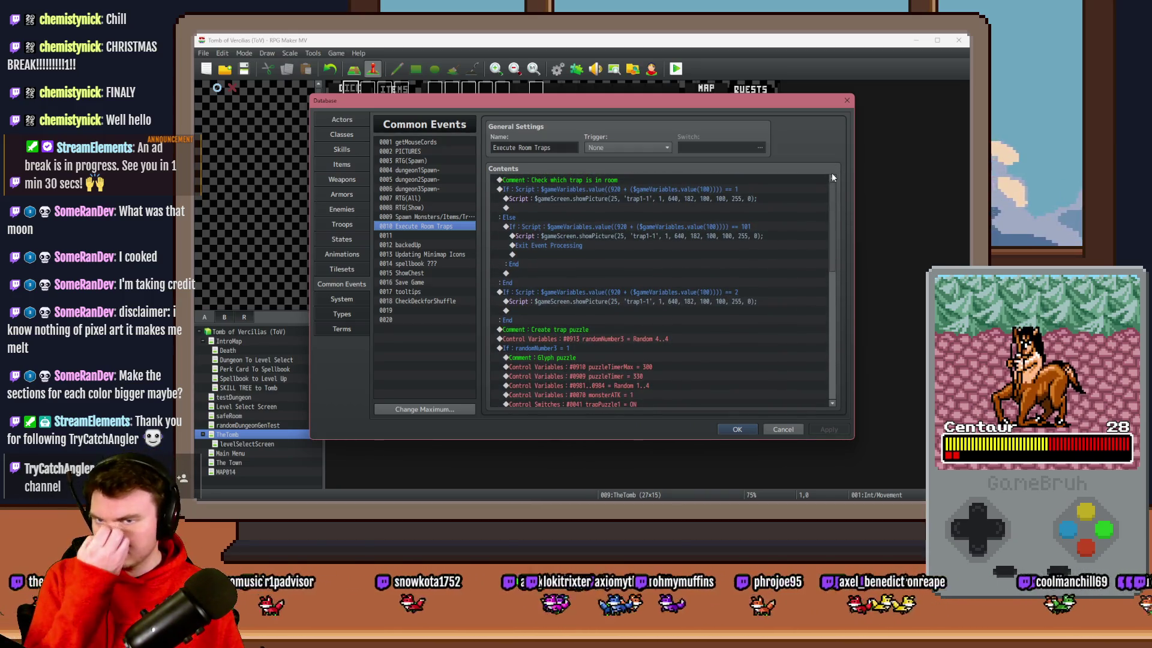
{"action": "left_click", "coordinate": [619, 198]}
{"action": "left_click", "coordinate": [620, 189]}
{"action": "left_click", "coordinate": [621, 209]}
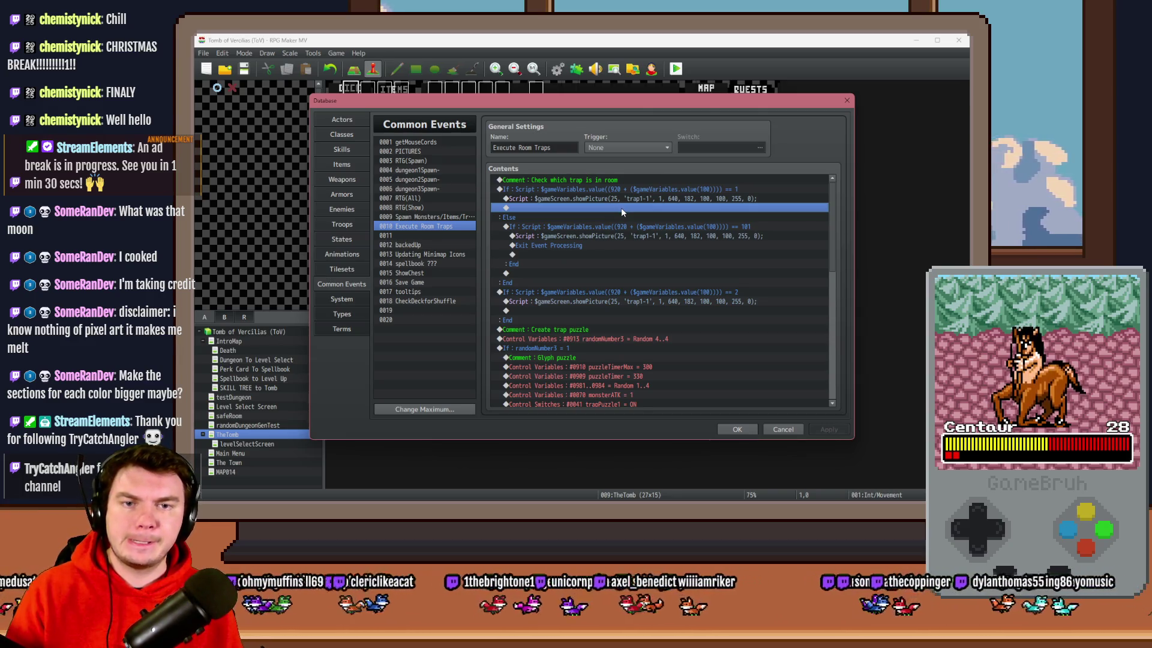
{"action": "left_click", "coordinate": [625, 199]}
{"action": "left_click", "coordinate": [631, 190]}
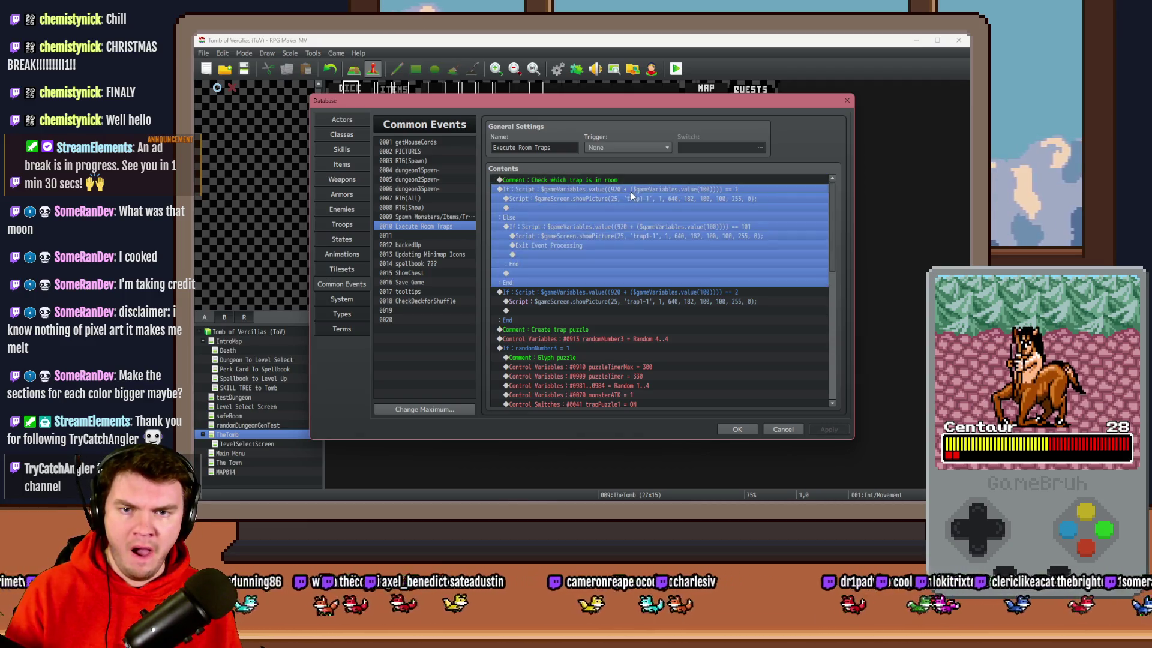
{"action": "key", "text": "Up"}
{"action": "left_click", "coordinate": [628, 190]}
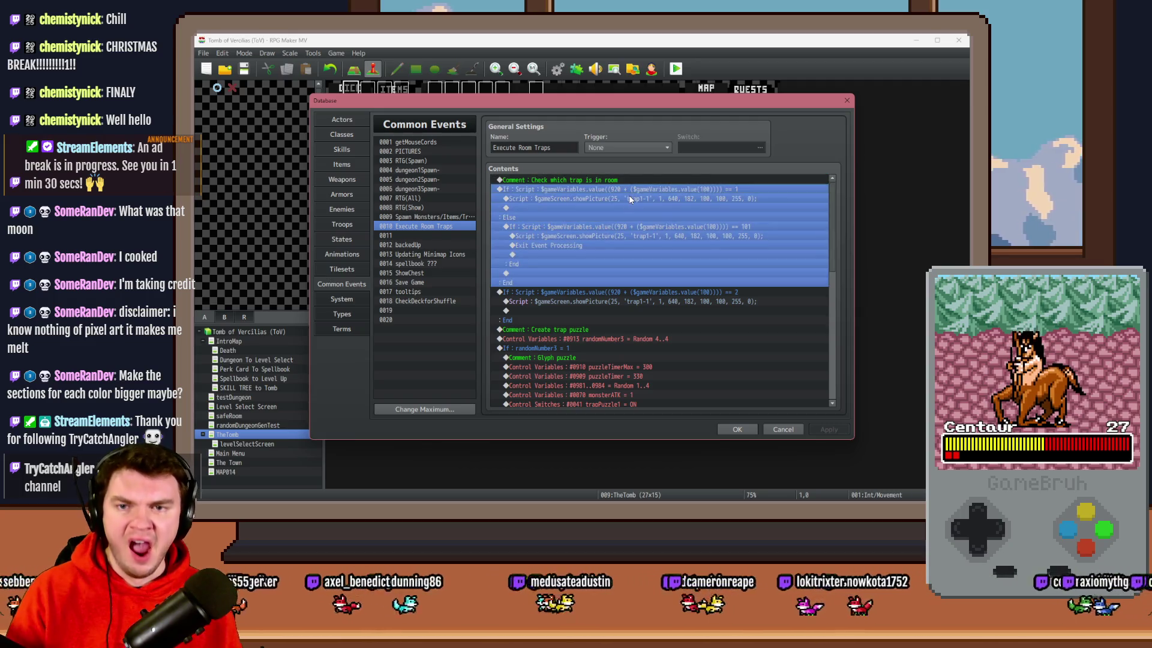
{"action": "key", "text": "Insert"}
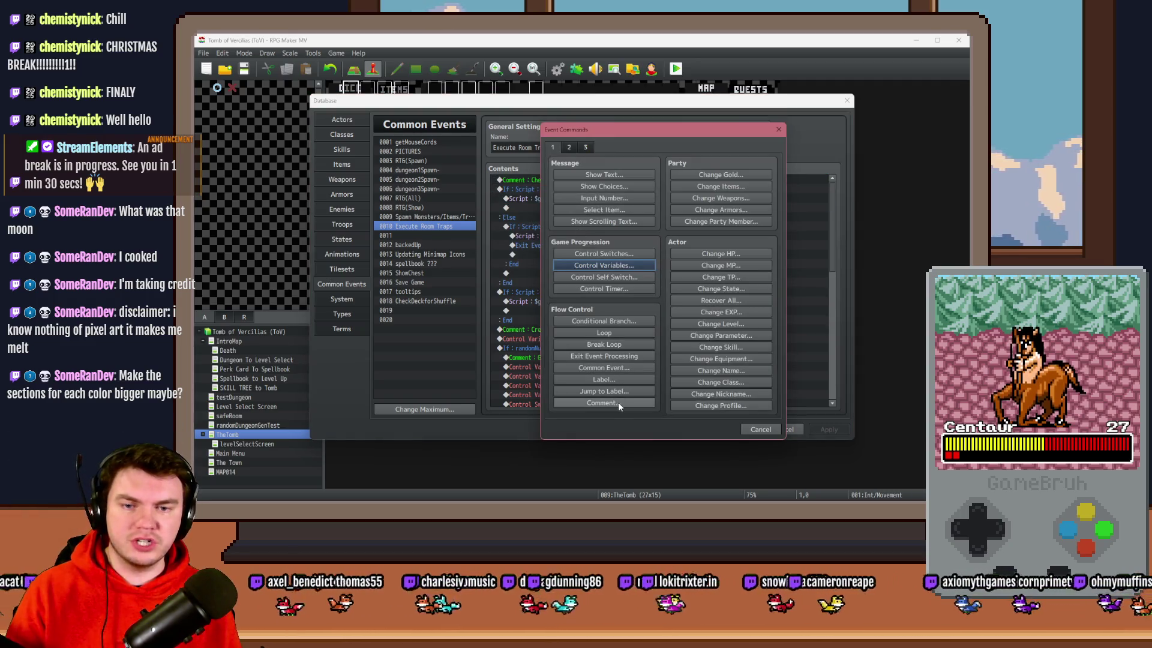
- Insert a 'Trap 1 - Spikes' comment inside the first trap check
{"action": "left_click", "coordinate": [621, 408]}
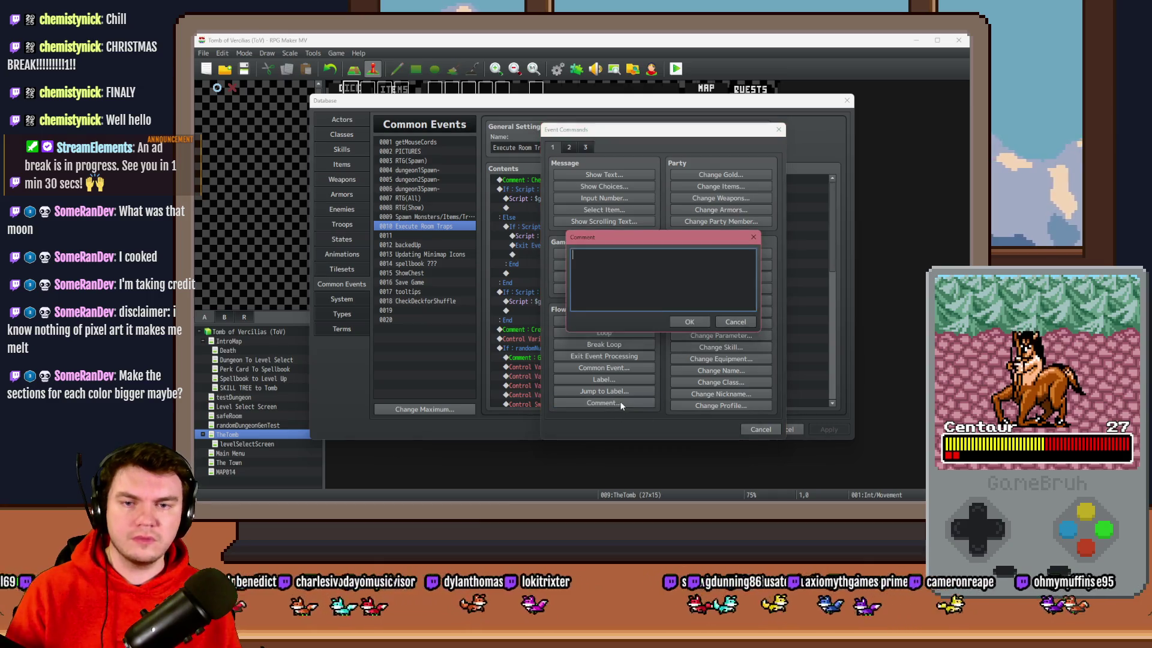
{"action": "type", "text": "Trap 1"}
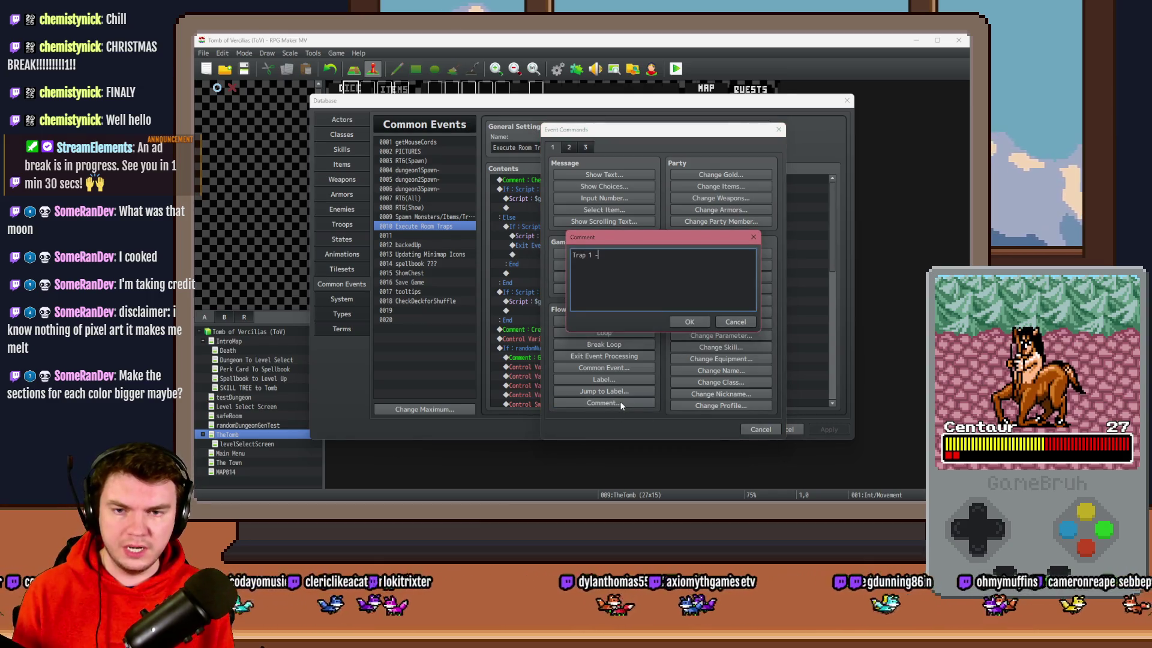
{"action": "type", "text": " - Spikes"}
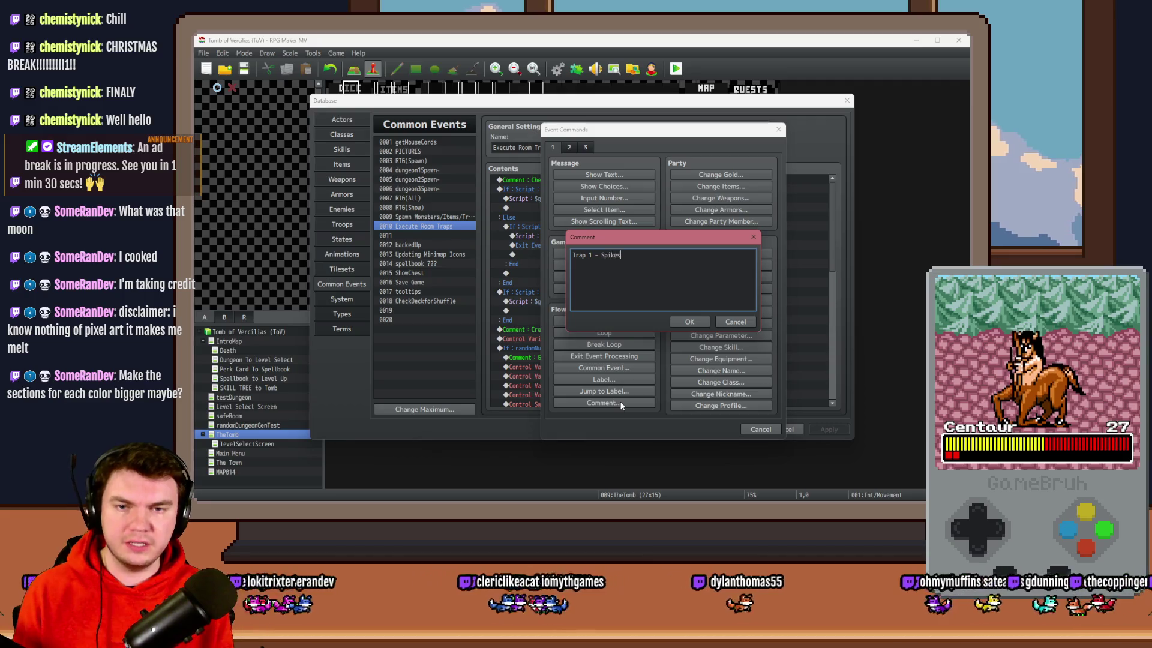
{"action": "key", "text": "ctrl+Return"}
{"action": "left_click", "coordinate": [603, 200]}
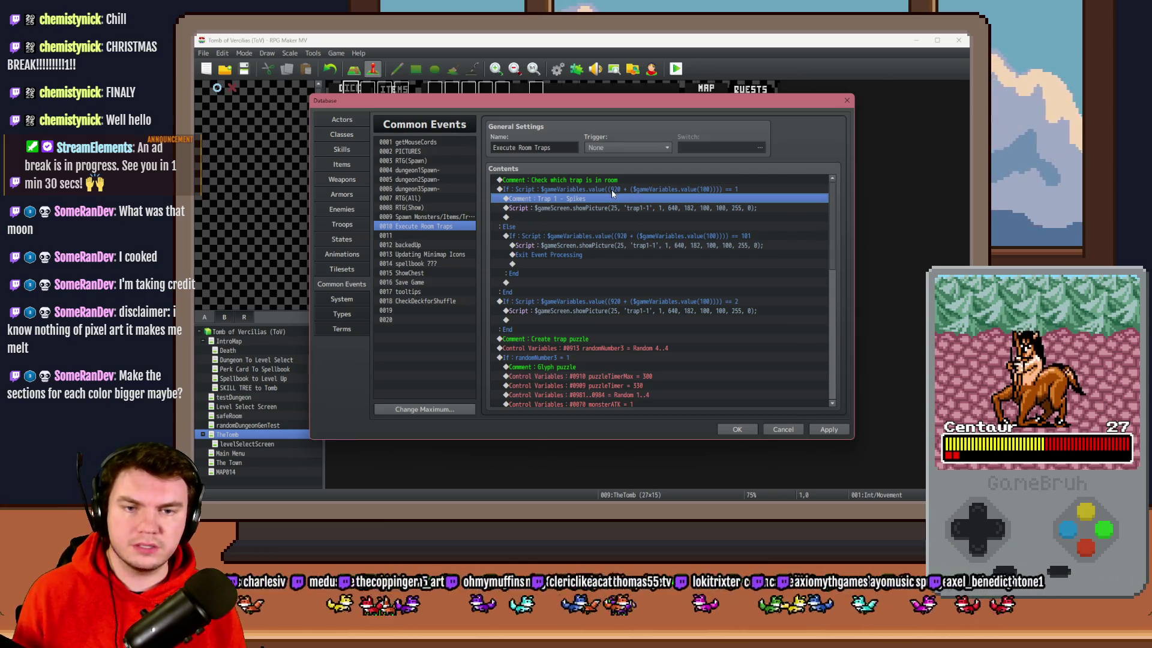
- Comment out the condition of the trap check that tests for value 2
{"action": "left_click", "coordinate": [602, 303]}
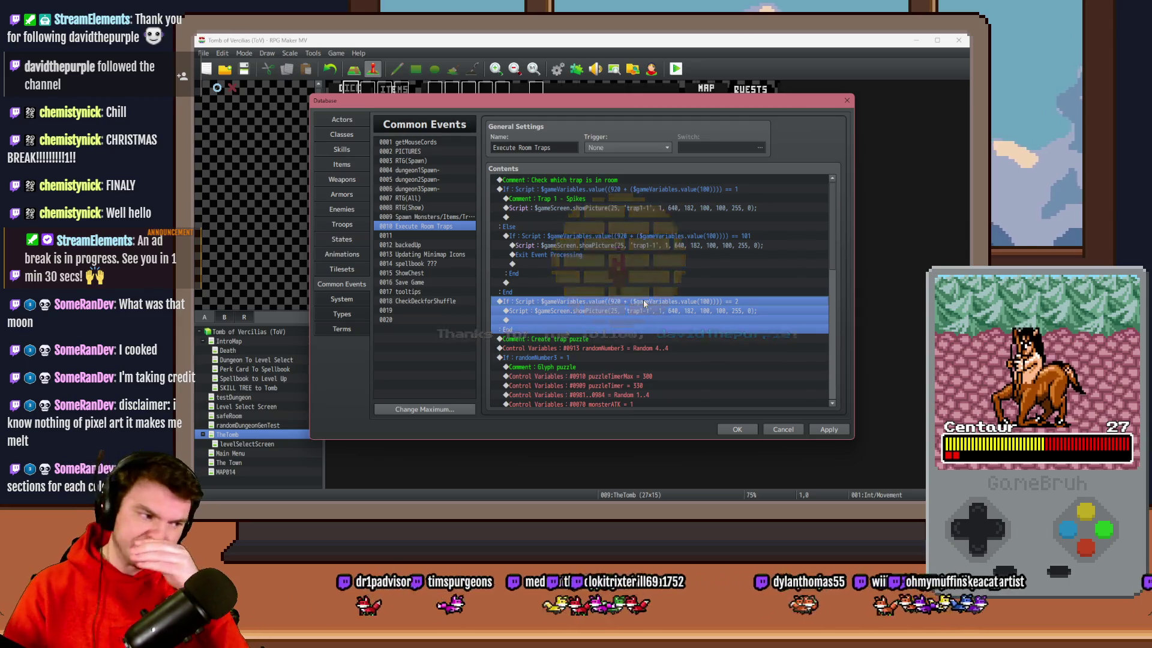
{"action": "left_click", "coordinate": [652, 304]}
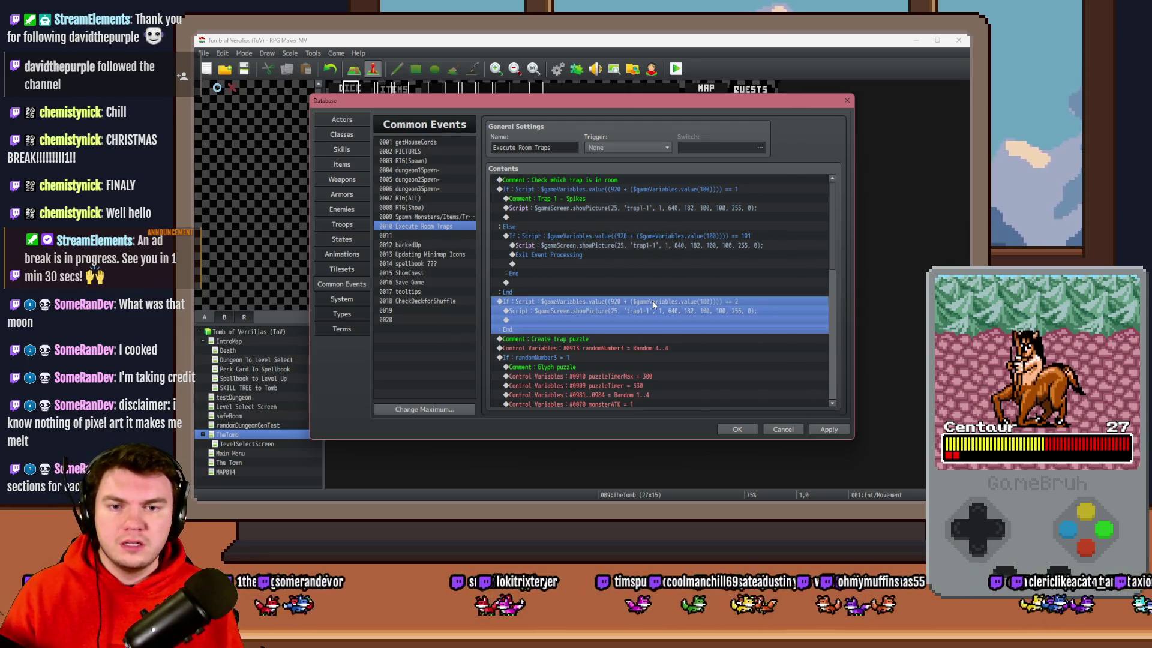
{"action": "left_click", "coordinate": [655, 300]}
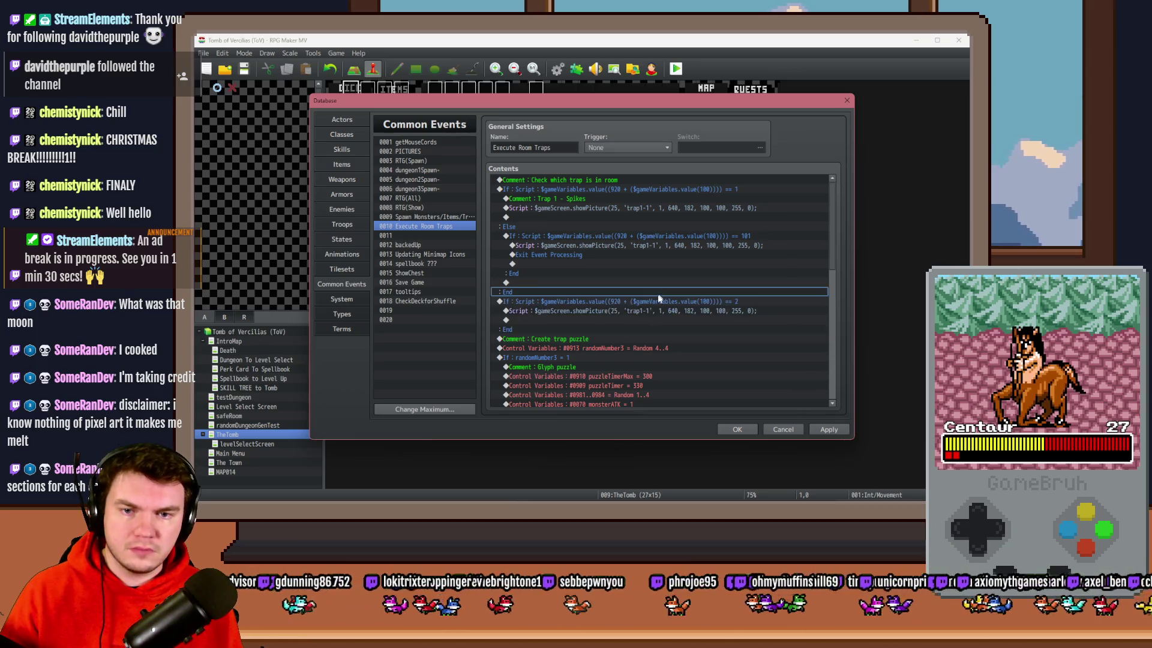
{"action": "left_click", "coordinate": [584, 300]}
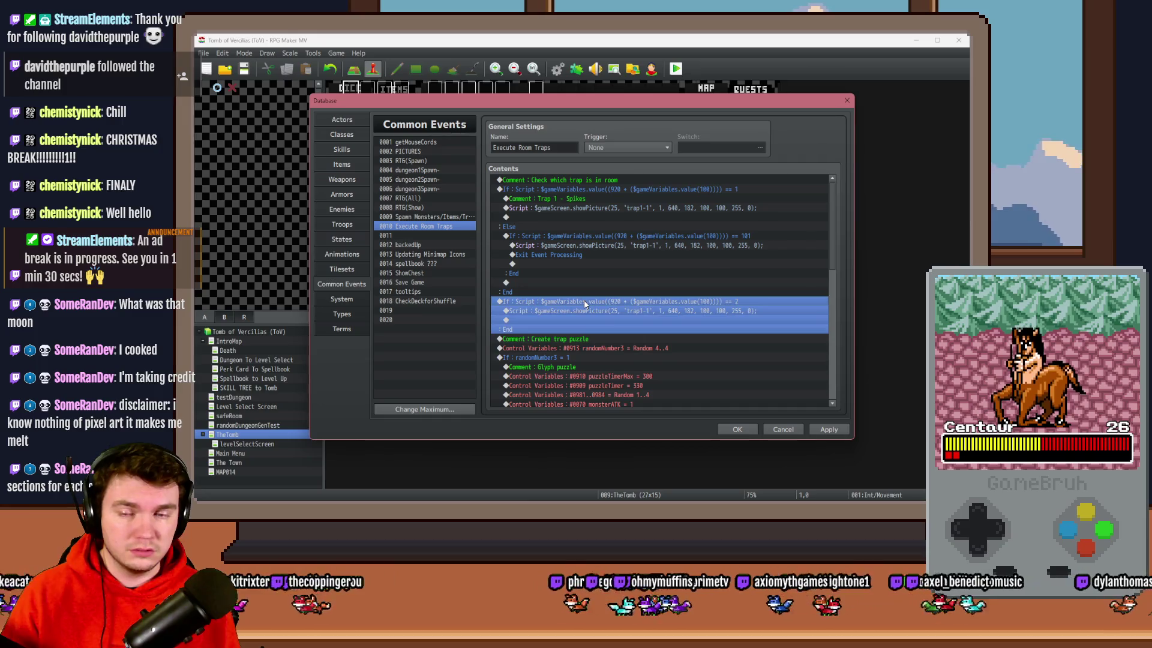
{"action": "double_click", "coordinate": [585, 300]}
{"action": "left_click", "coordinate": [680, 333]}
{"action": "type", "text": "//"}
{"action": "key", "text": "Return"}
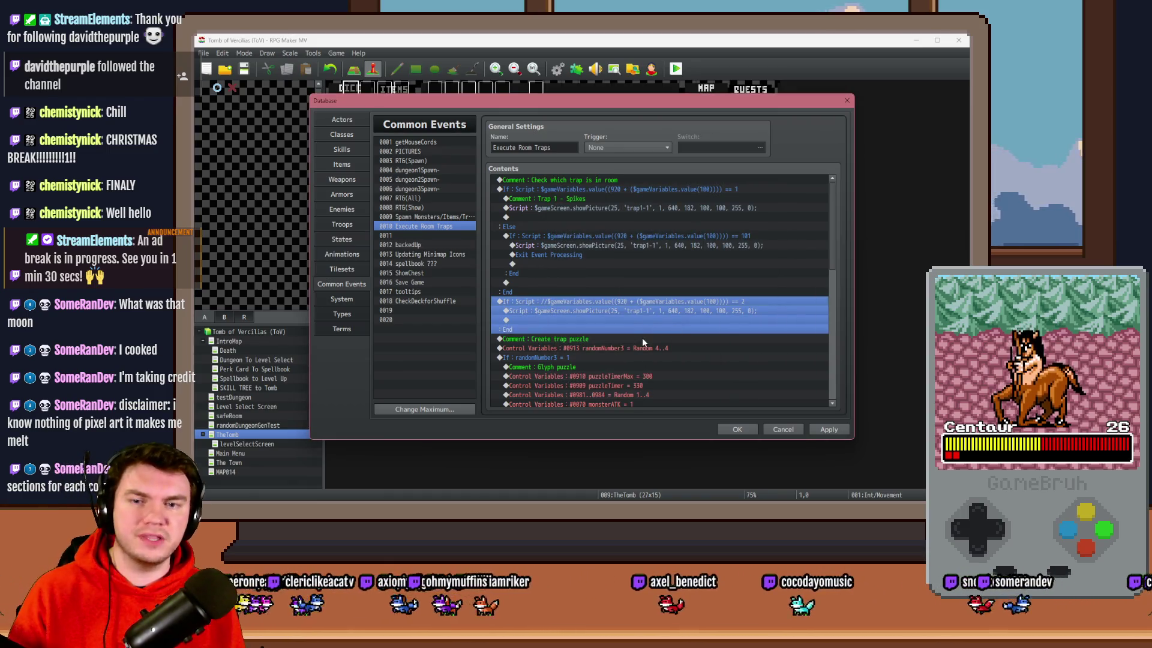
- Comment out the showPicture script inside the value 2 branch
{"action": "double_click", "coordinate": [619, 311]}
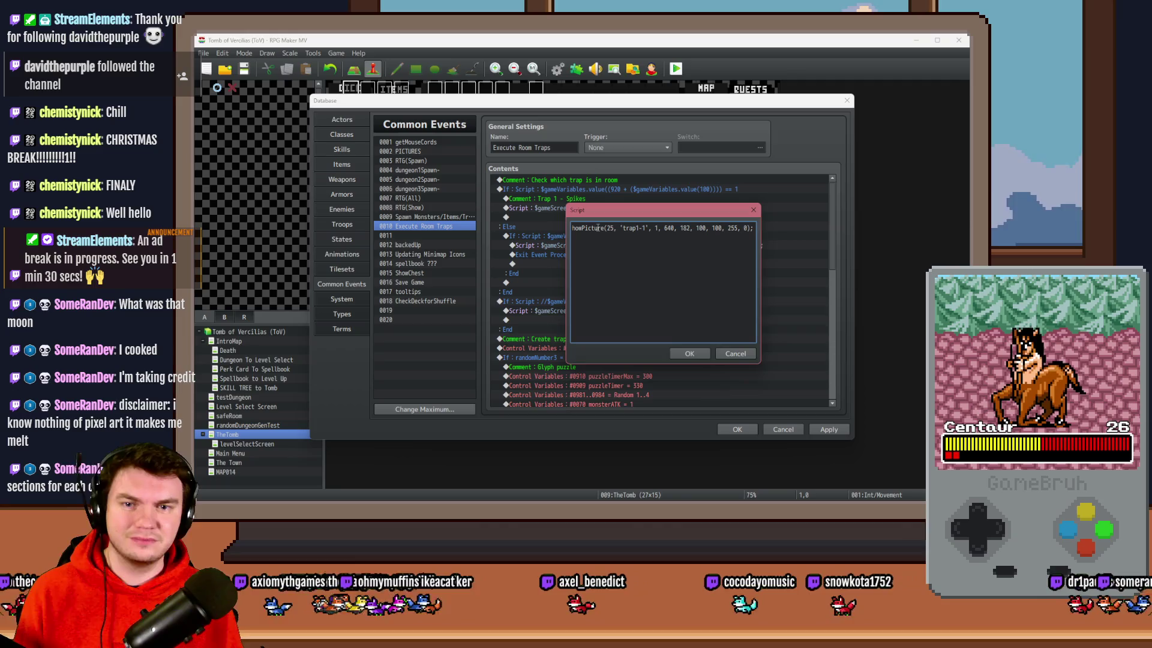
{"action": "key", "text": "Home"}
{"action": "type", "text": "//"}
{"action": "key", "text": "ctrl+Return"}
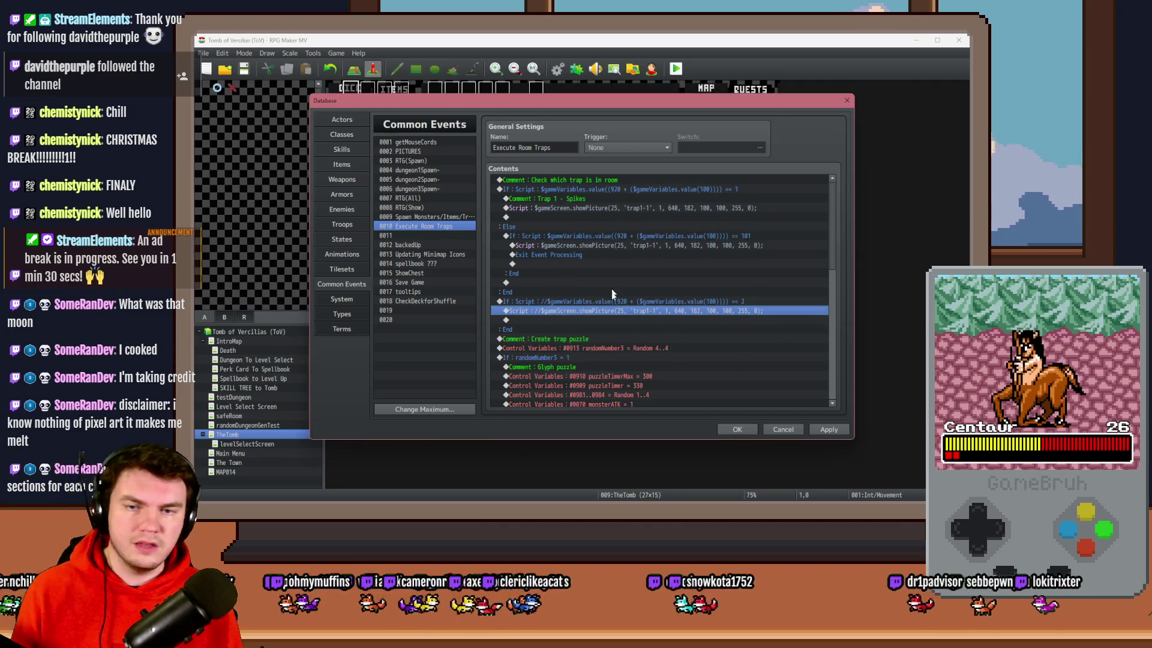
- Restore the == 2 condition by deleting its leading // marks
{"action": "double_click", "coordinate": [612, 299]}
{"action": "key", "text": "Delete"}
{"action": "key", "text": "Delete"}
{"action": "left_click", "coordinate": [702, 369]}
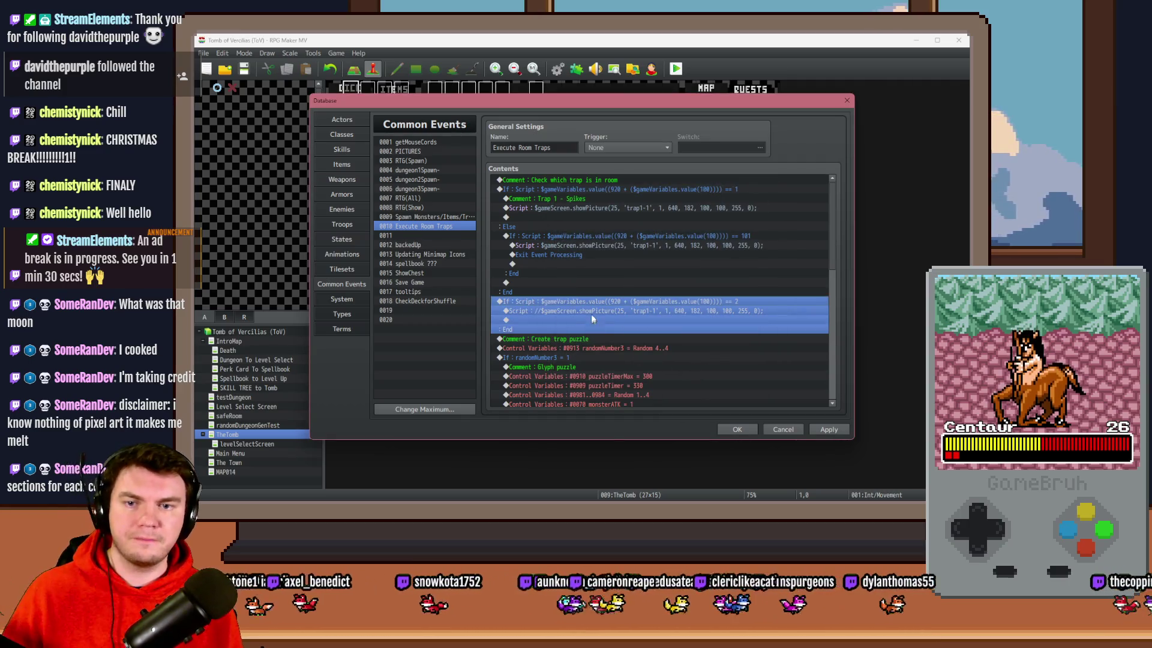
{"action": "left_click", "coordinate": [595, 293]}
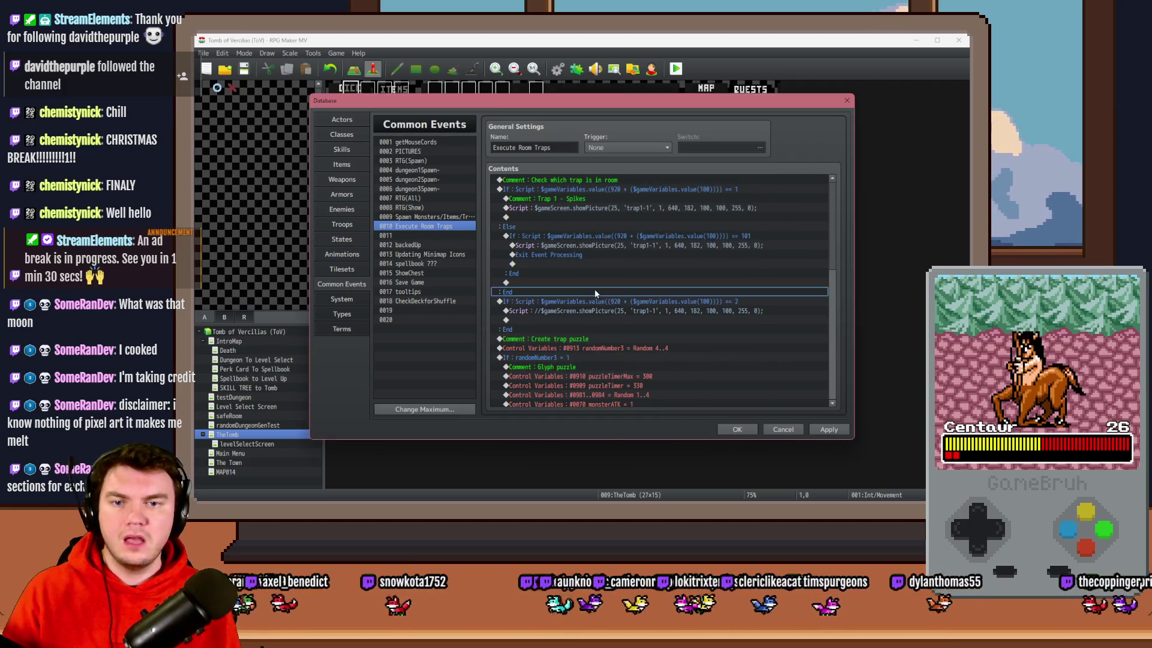
{"action": "left_click", "coordinate": [634, 191]}
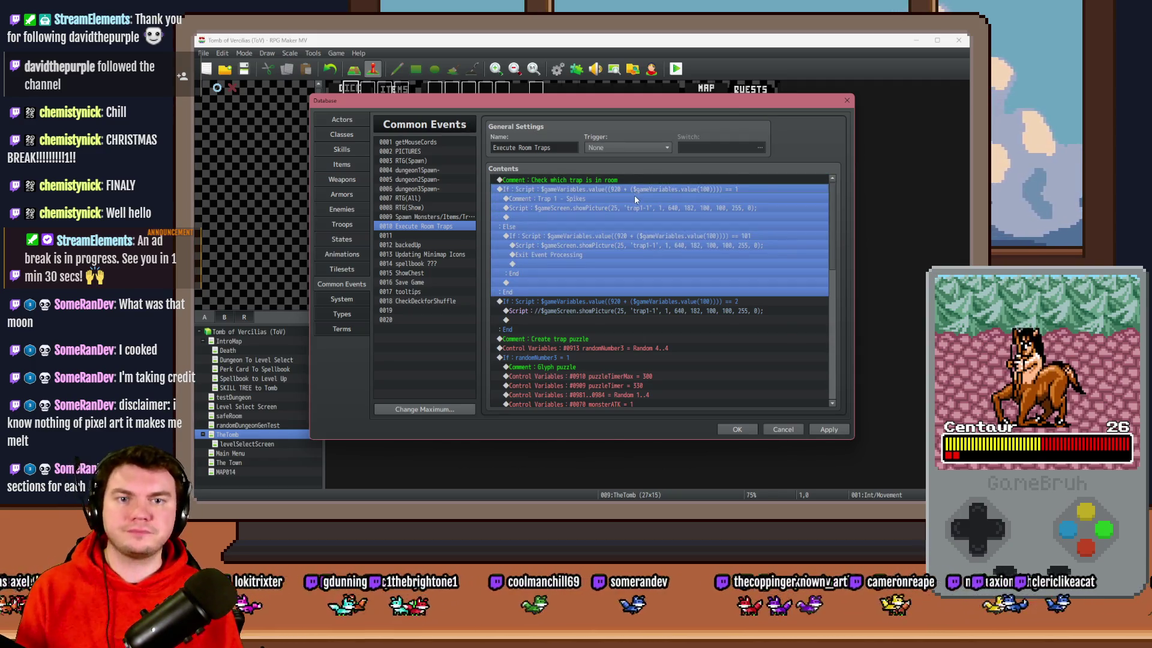
- Change the first trap check's == 1 test to >= 1 followed by &&
{"action": "double_click", "coordinate": [635, 195]}
{"action": "left_click_drag", "start_coordinate": [663, 331], "coordinate": [769, 336]}
{"action": "left_click", "coordinate": [742, 331]}
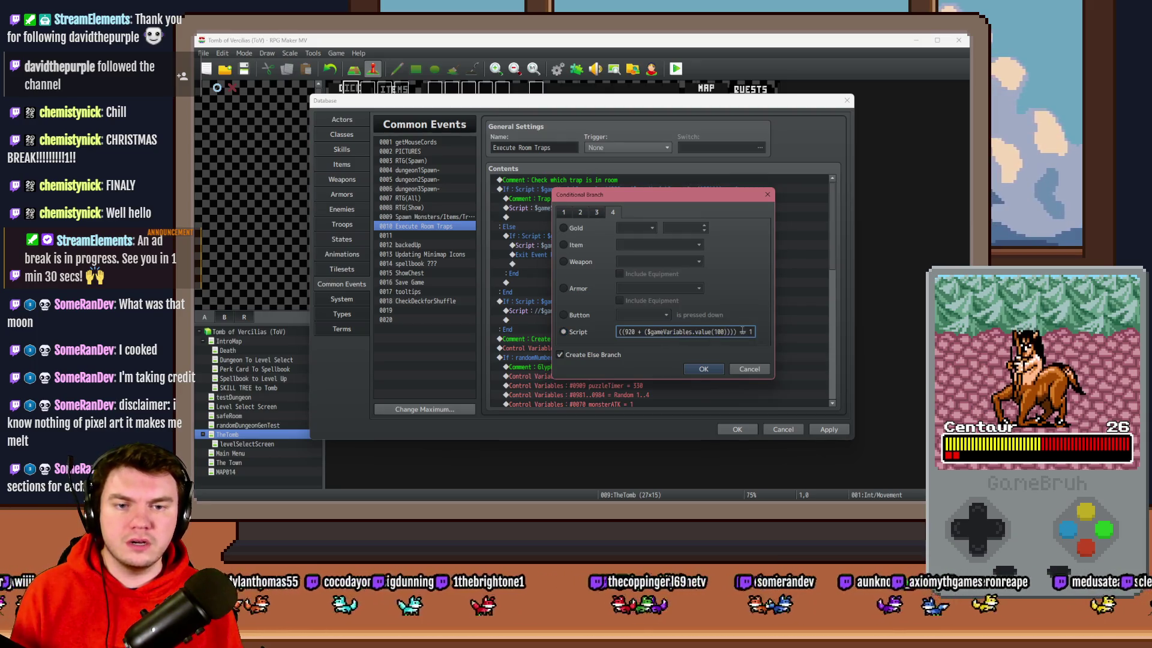
{"action": "key", "text": "BackSpace"}
{"action": "key", "text": "BackSpace"}
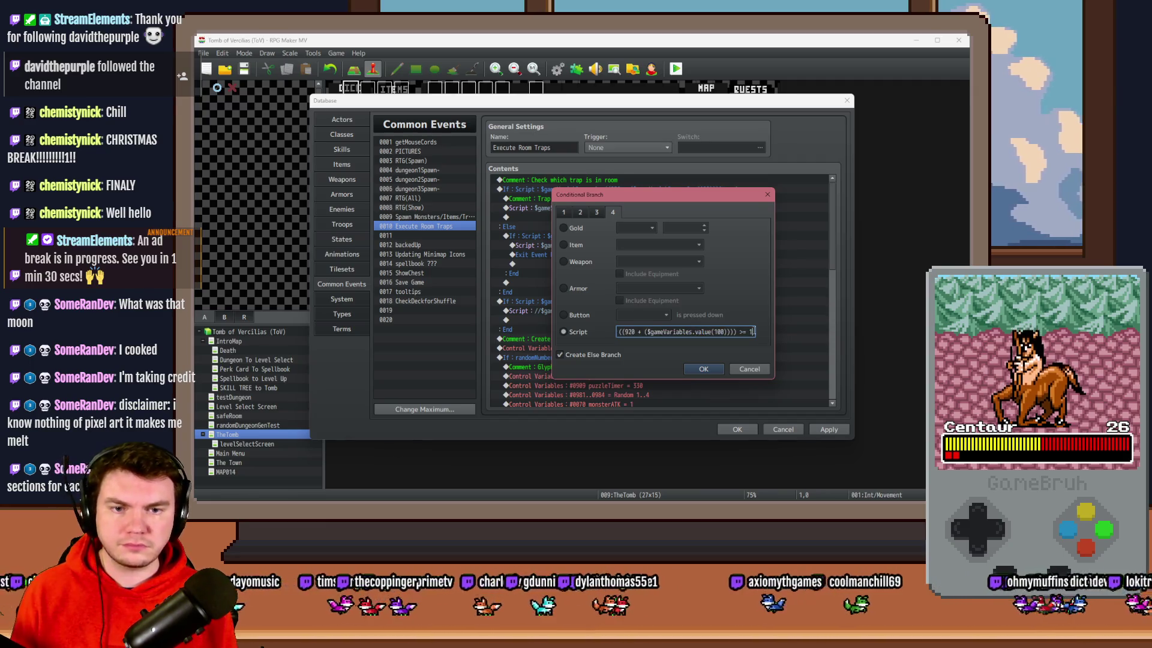
{"action": "type", "text": "&&"}
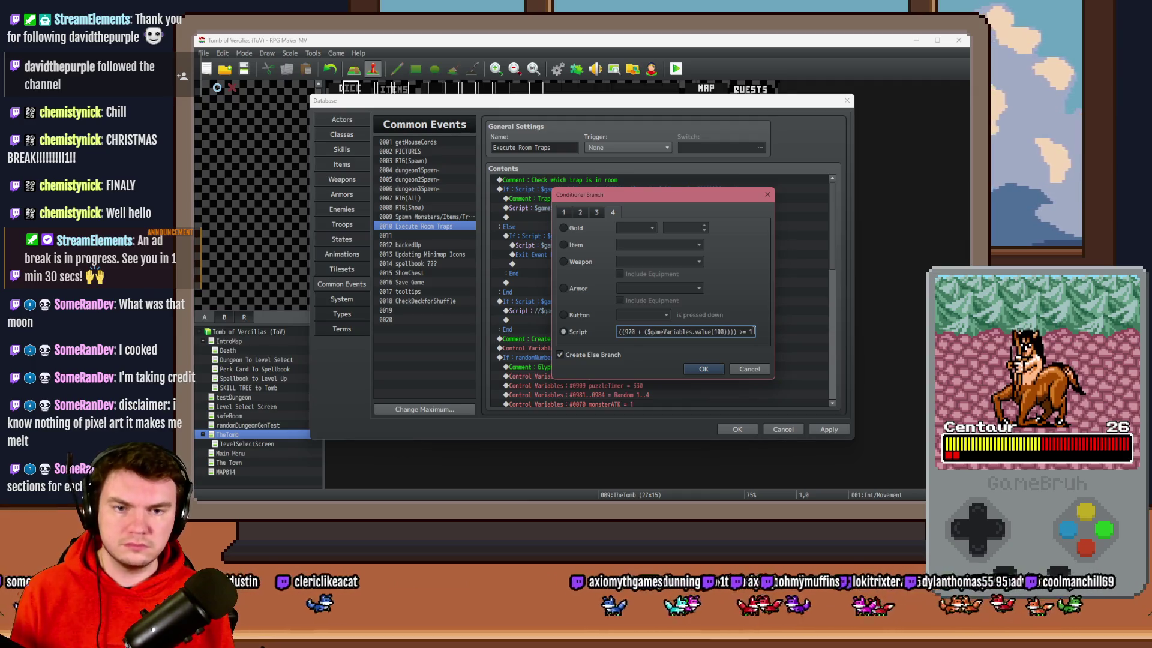
- Complete the condition with a second comparison of the same variable: <= 99
{"action": "triple_click", "coordinate": [613, 333]}
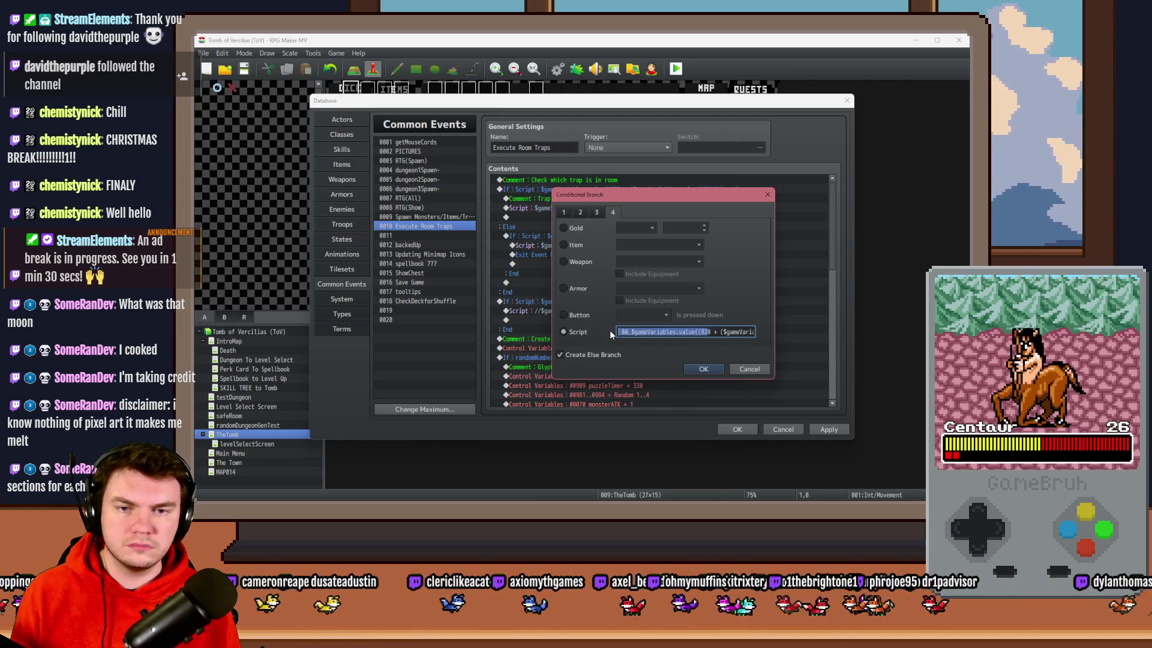
{"action": "left_click", "coordinate": [688, 336]}
{"action": "left_click_drag", "start_coordinate": [708, 333], "coordinate": [760, 338]}
{"action": "left_click", "coordinate": [749, 329]}
{"action": "key", "text": "BackSpace"}
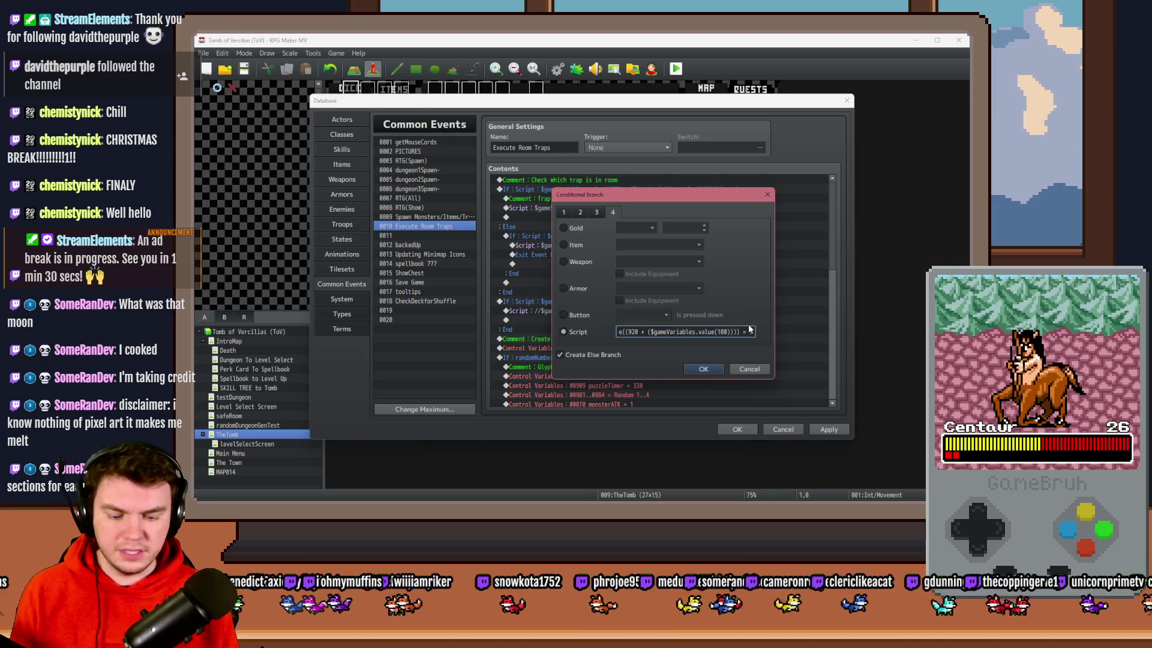
{"action": "type", "text": "<= "}
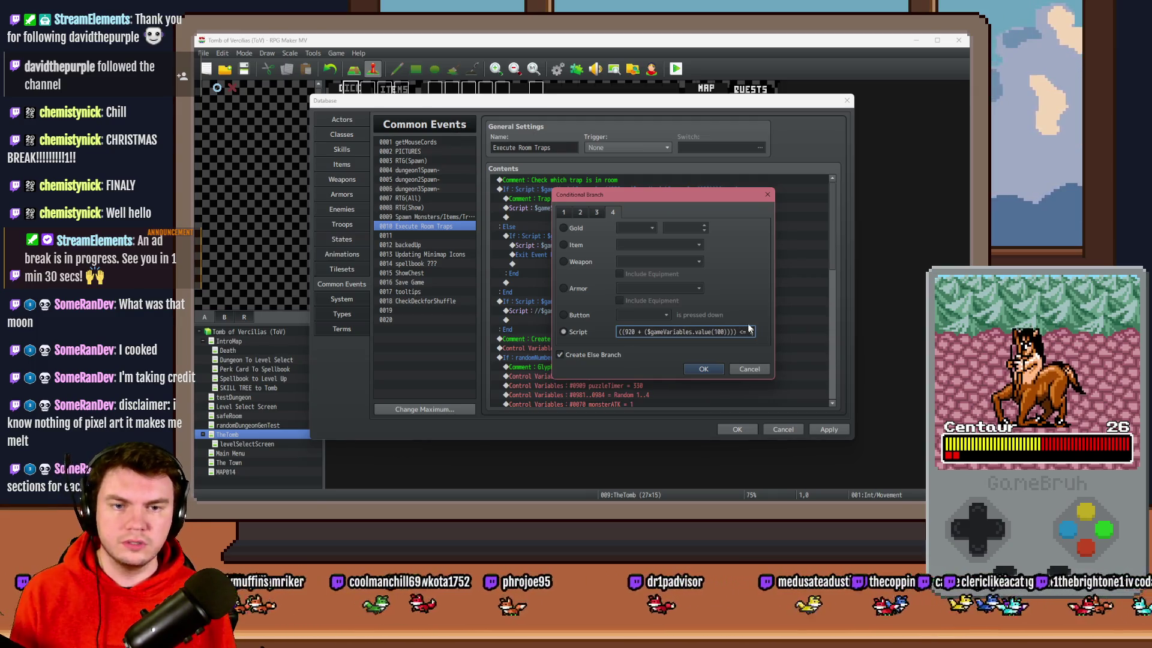
{"action": "type", "text": "99"}
{"action": "key", "text": "Return"}
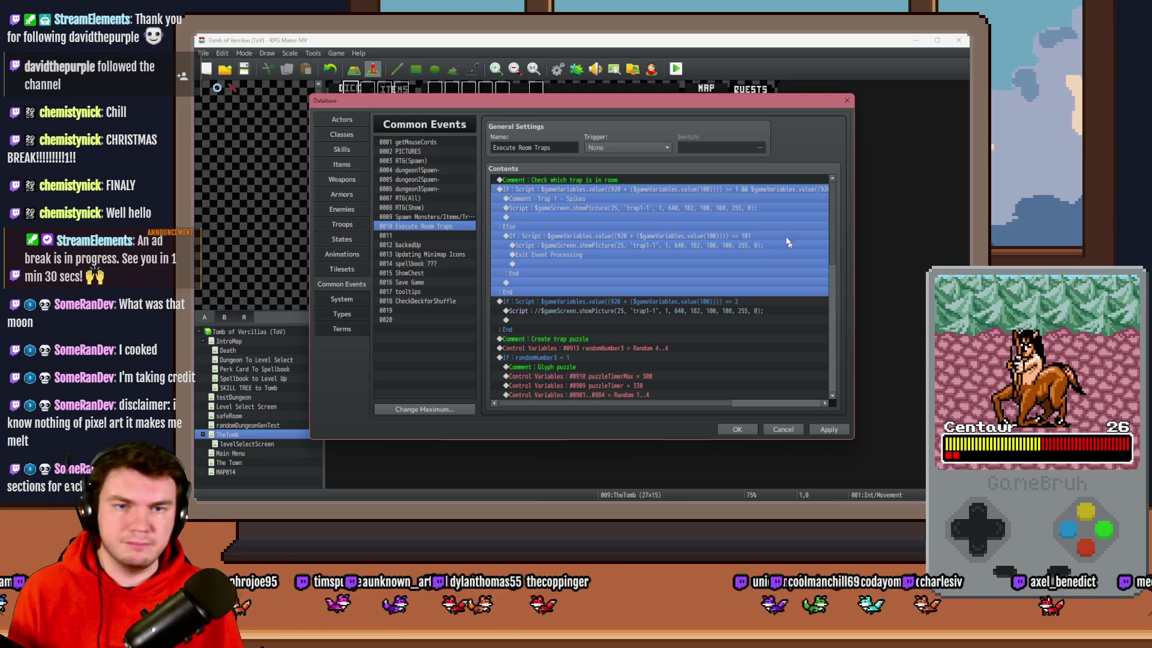
{"action": "left_click", "coordinate": [694, 200]}
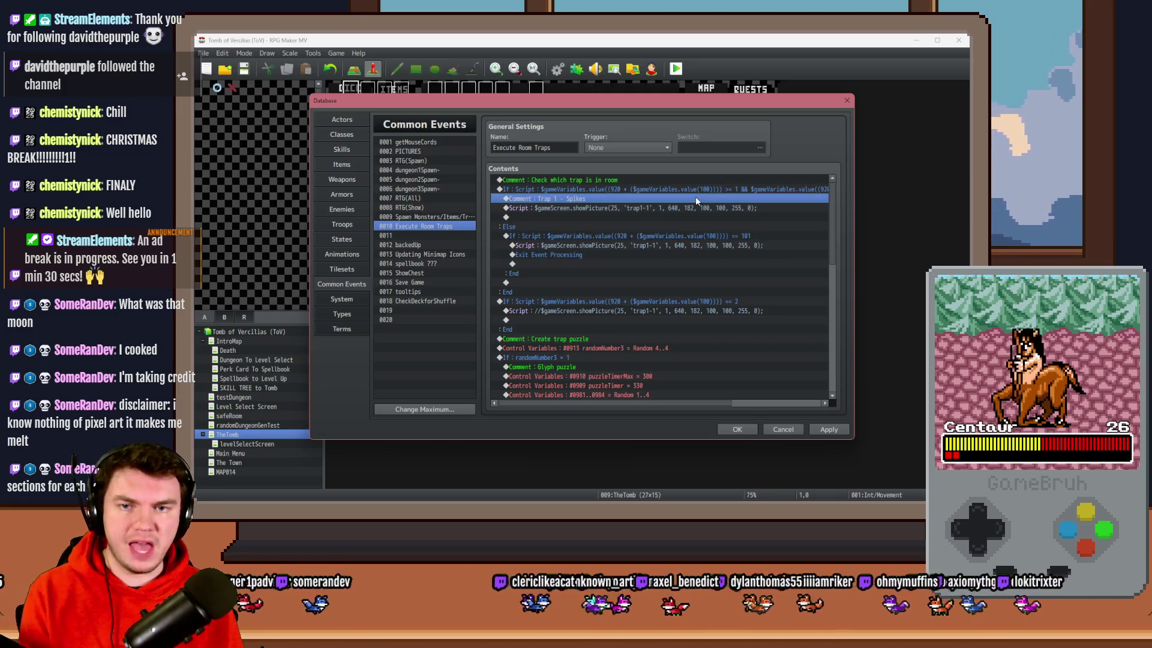
- Delete the Trap 1 - Spikes comment and replace the fixed '1' in 'trap1-1' with a $gameVariables.value() call
{"action": "key", "text": "Delete"}
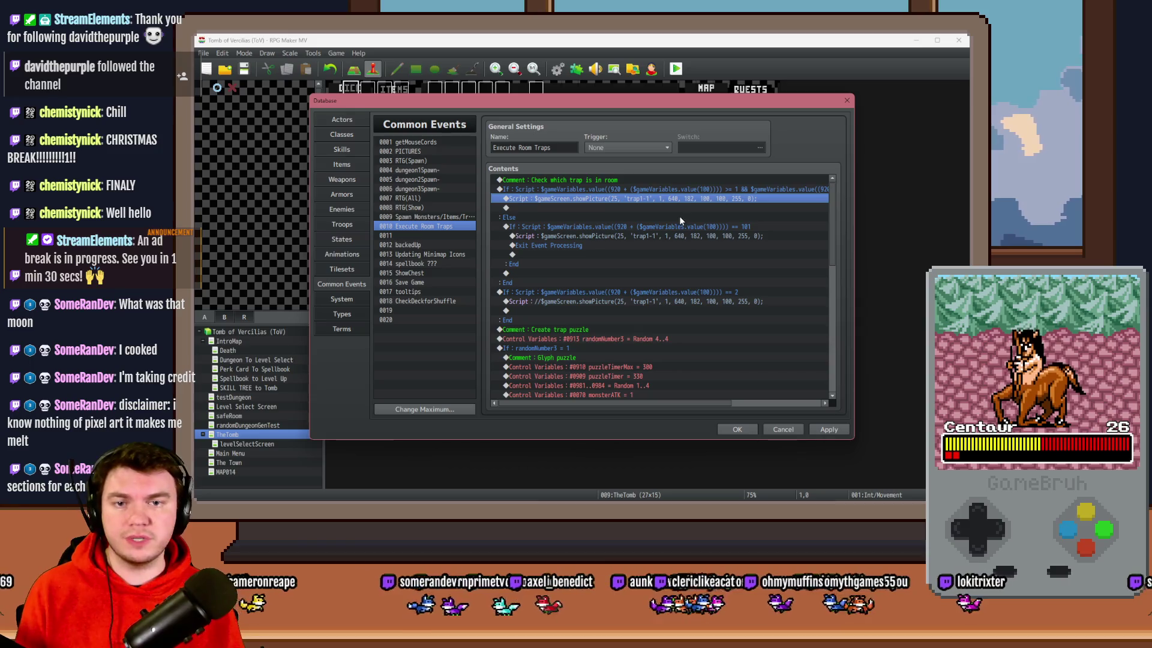
{"action": "double_click", "coordinate": [684, 198]}
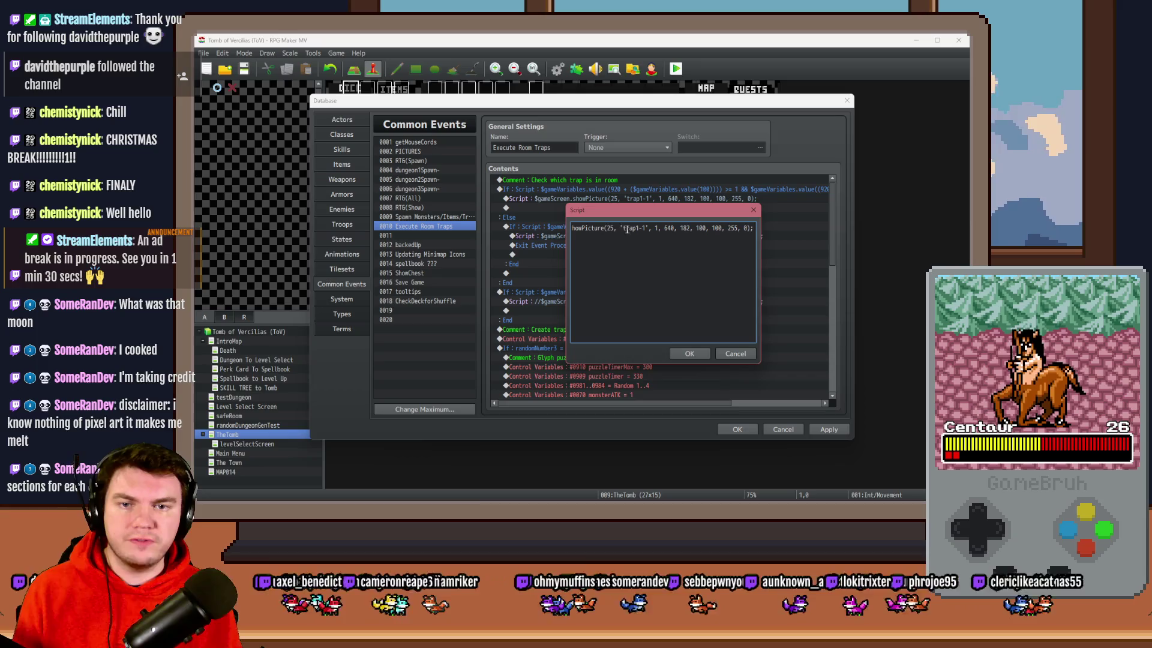
{"action": "key", "text": "BackSpace"}
{"action": "key", "text": "BackSpace"}
{"action": "type", "text": "' + $"}
{"action": "type", "text": "gameVariables"}
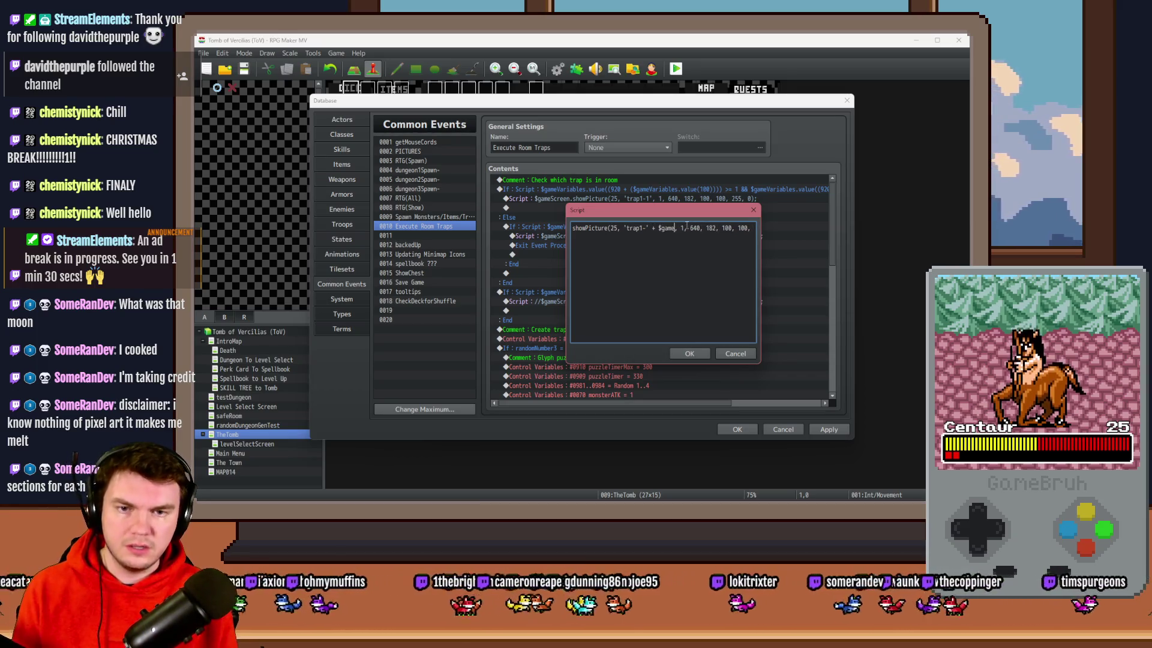
{"action": "type", "text": ".value()"}
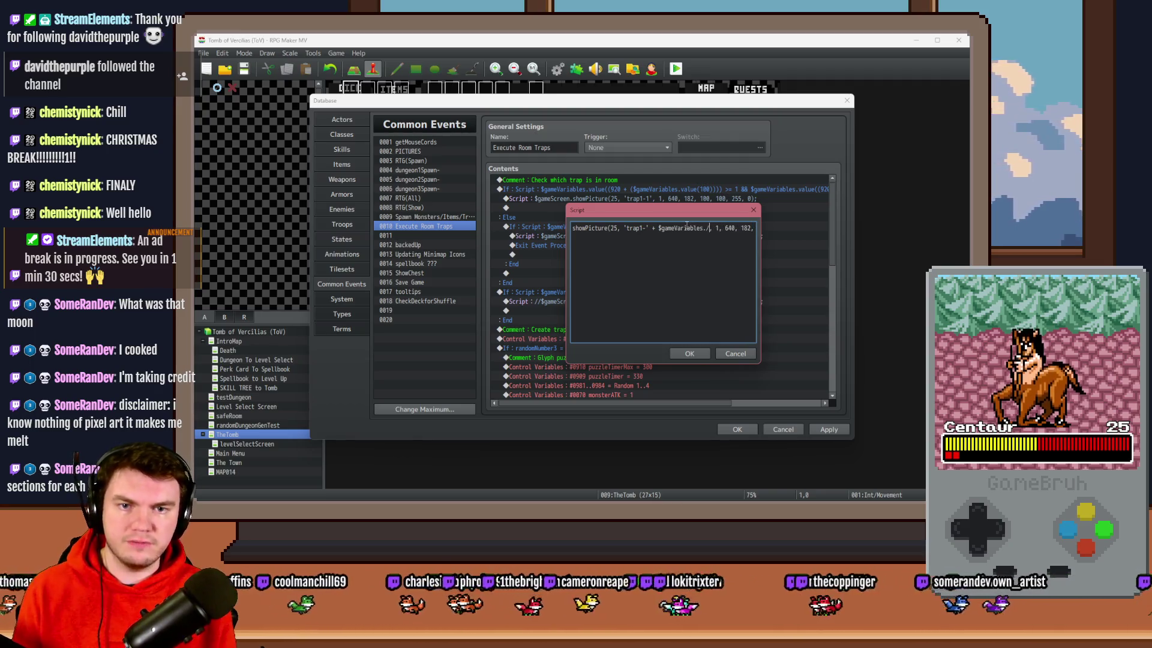
- Finish the picture name as 'trap1-' + $gameVariables.value(920 + $gameVariables.value(100))
{"action": "key", "text": "Left"}
{"action": "type", "text": "920 + $gameVariables.value()"}
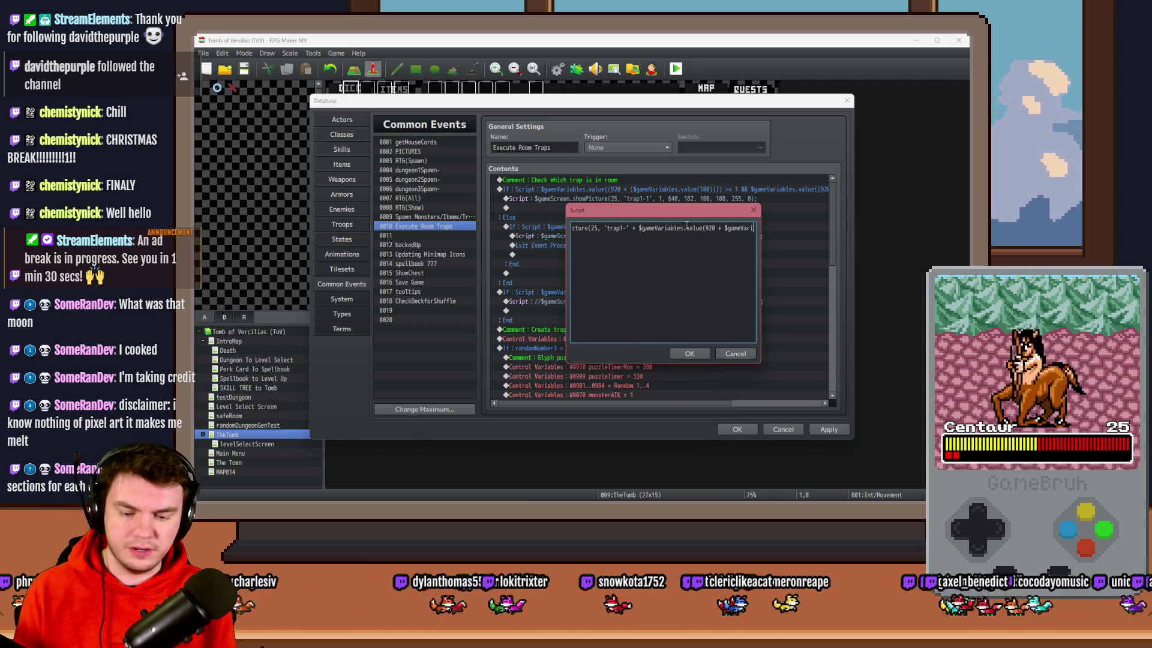
{"action": "key", "text": "Left"}
{"action": "type", "text": "100"}
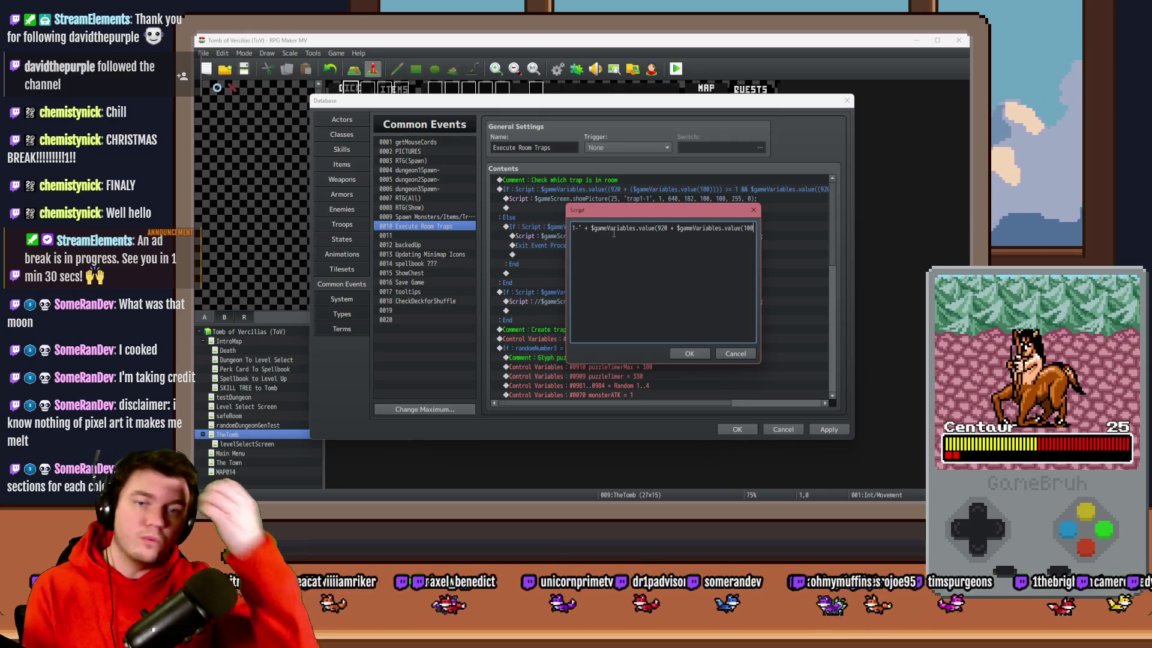
{"action": "type", "text": "), 1"}
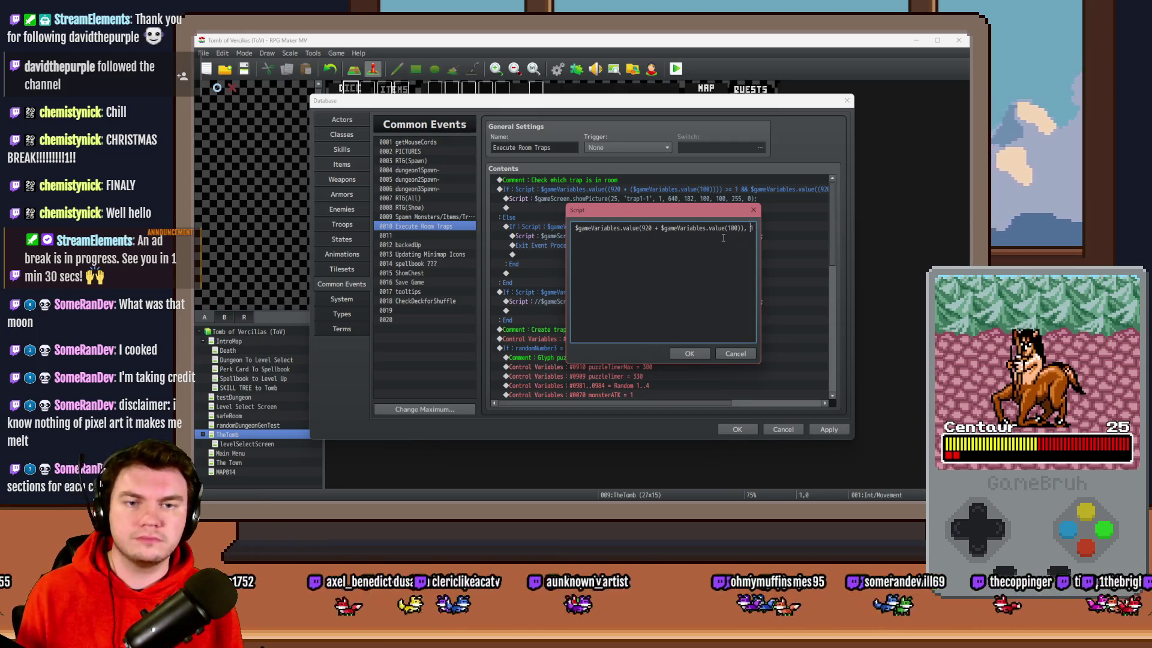
{"action": "key", "text": "shift+Left"}
{"action": "key", "text": "shift+Left"}
{"action": "key", "text": "shift+Left"}
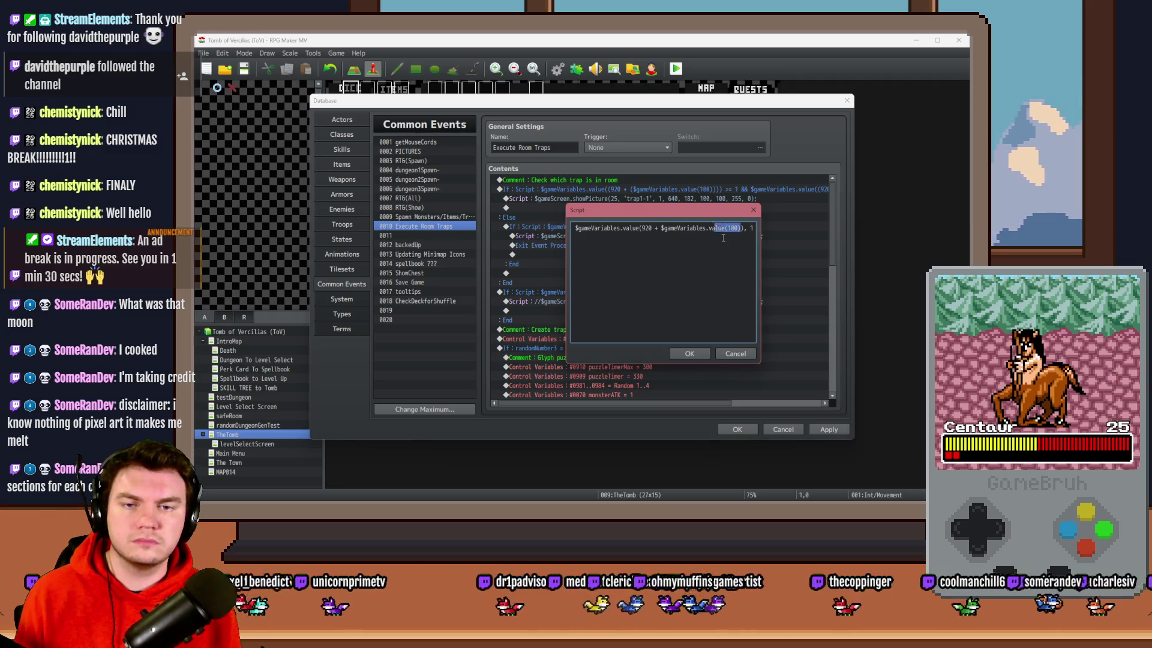
{"action": "key", "text": "shift+Left"}
{"action": "key", "text": "shift+Left"}
{"action": "key", "text": "shift+Left"}
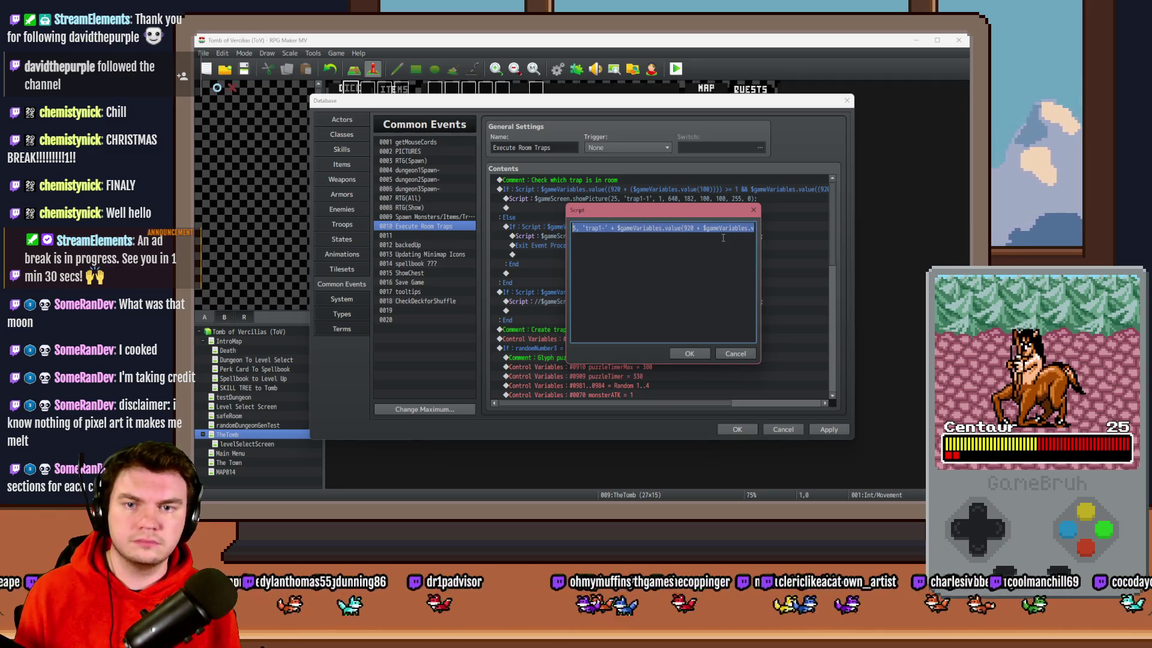
{"action": "key", "text": "shift+Right"}
{"action": "key", "text": "shift+Right"}
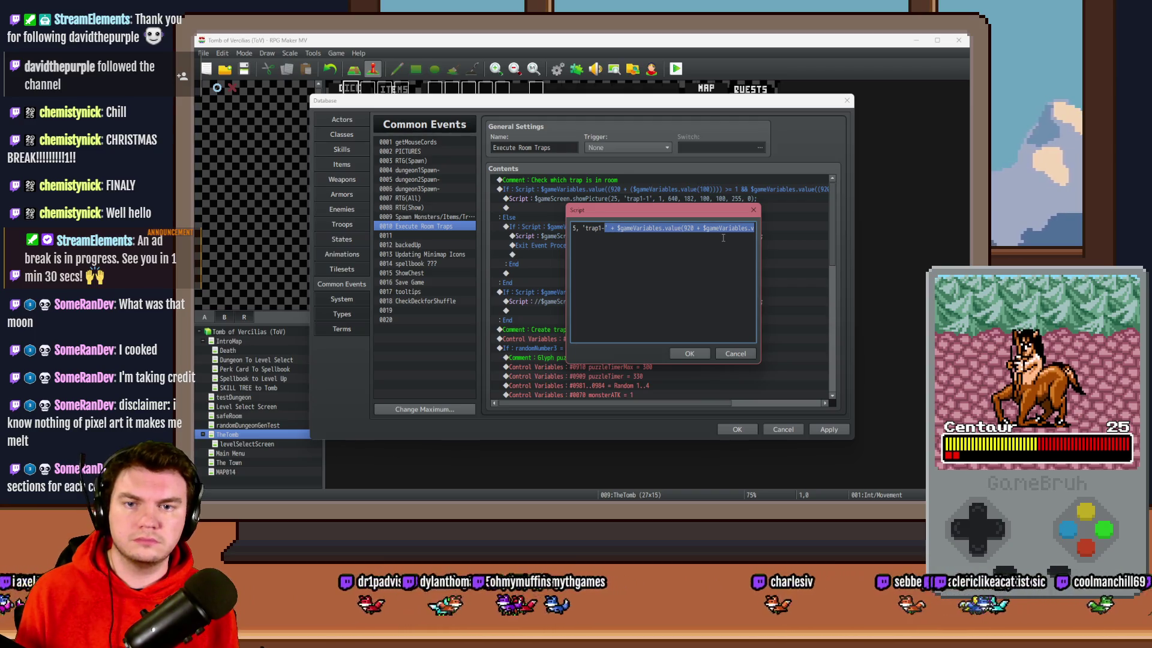
{"action": "left_click", "coordinate": [689, 354]}
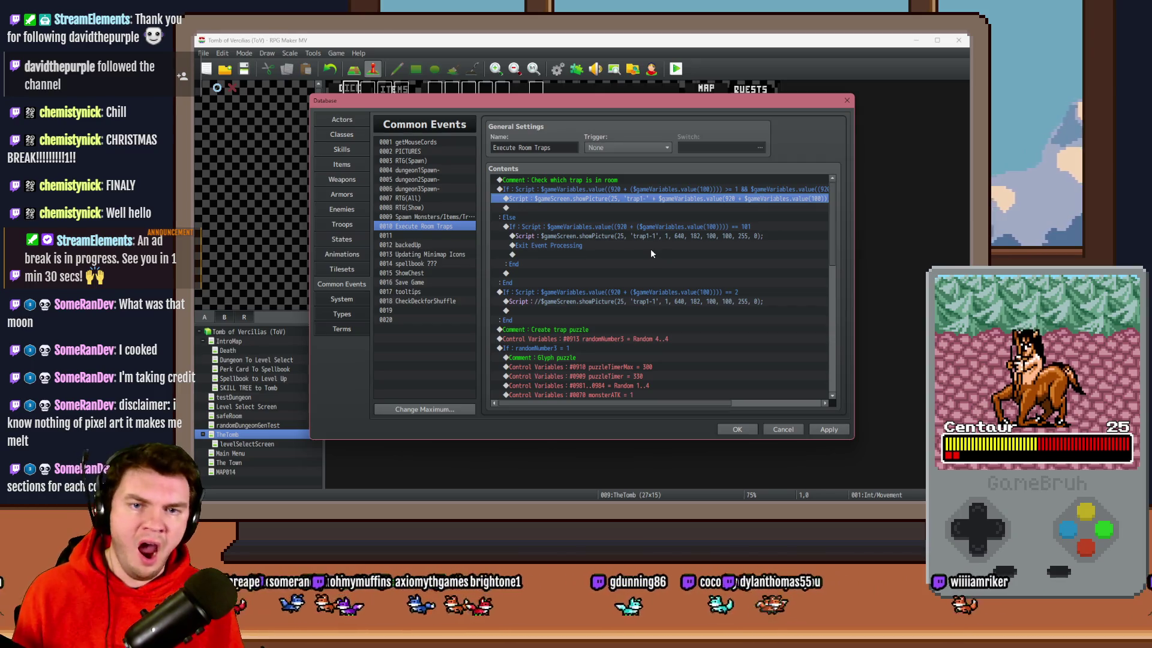
- Rewrite the Else branch's showPicture script so its picture name is 'trap' plus the room variable
{"action": "mouse_move", "coordinate": [635, 403]}
{"action": "left_mouse_down"}
{"action": "mouse_move", "coordinate": [671, 408]}
{"action": "mouse_move", "coordinate": [635, 406]}
{"action": "left_mouse_up"}
{"action": "double_click", "coordinate": [607, 236]}
{"action": "left_click_drag", "start_coordinate": [653, 228], "coordinate": [524, 222]}
{"action": "key", "text": "ctrl+v"}
{"action": "left_click_drag", "start_coordinate": [586, 228], "coordinate": [573, 228]}
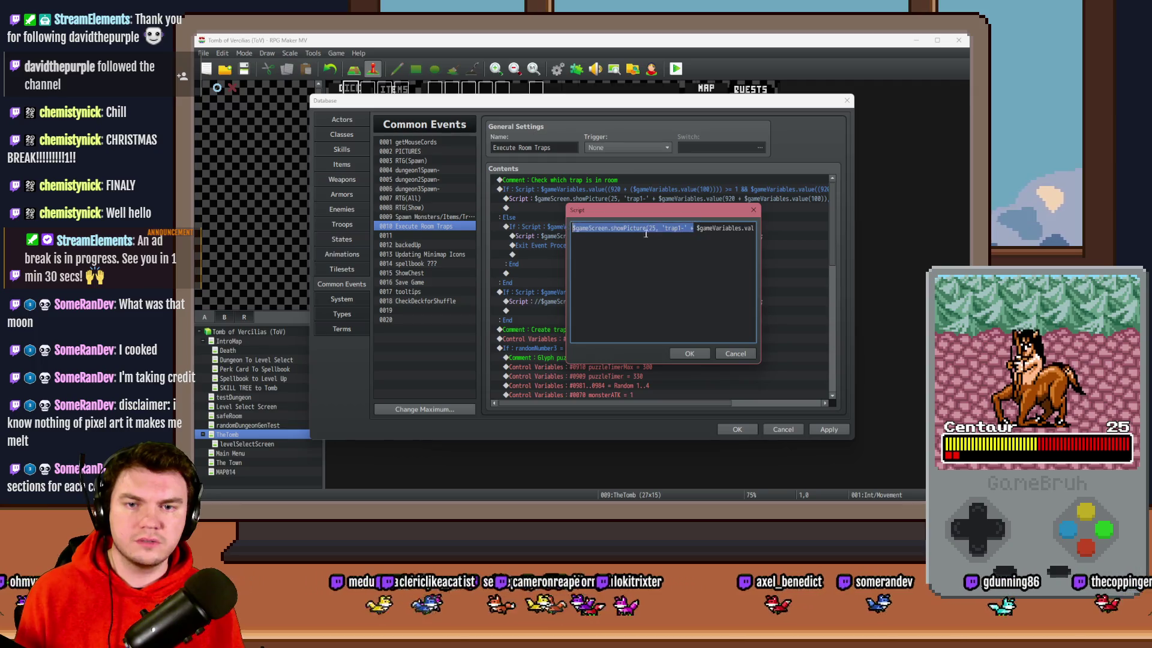
{"action": "left_click", "coordinate": [676, 227]}
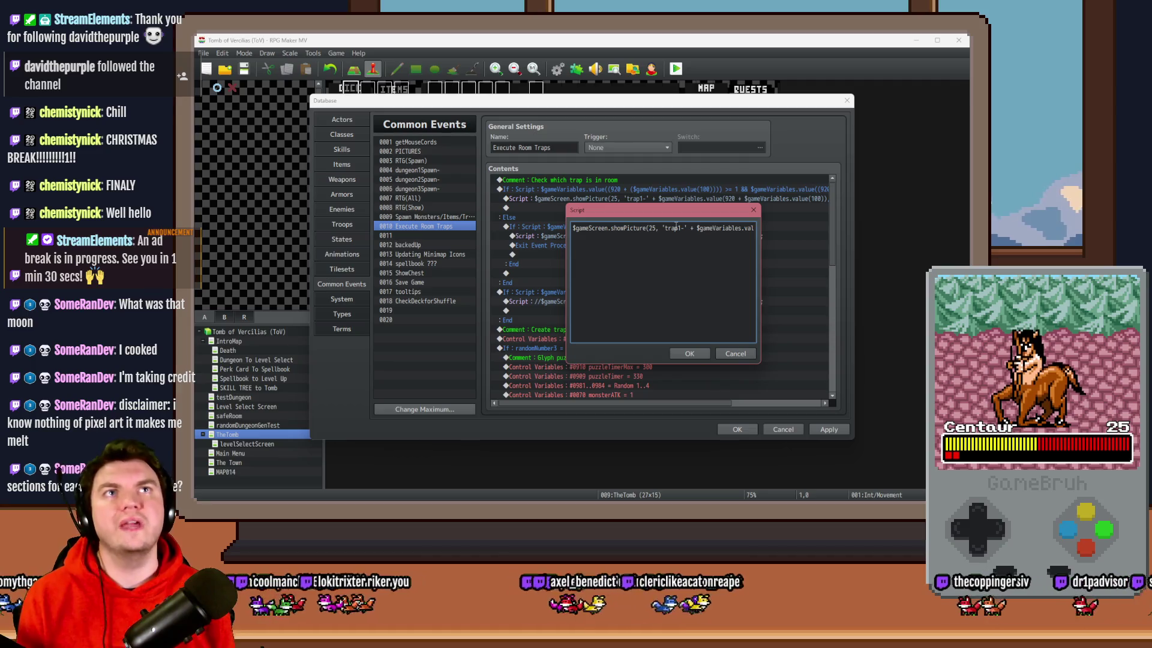
{"action": "left_click", "coordinate": [695, 228]}
{"action": "key", "text": "Delete"}
{"action": "key", "text": "Delete"}
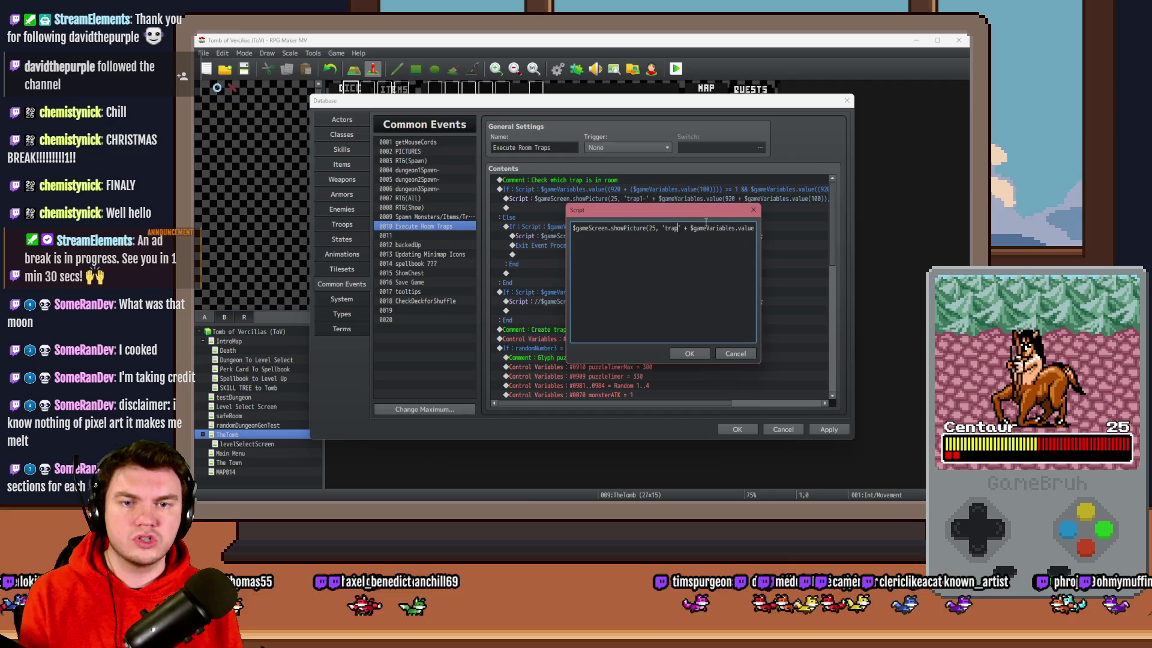
{"action": "key", "text": "Right"}
{"action": "key", "text": "Right"}
{"action": "key", "text": "Right"}
{"action": "key", "text": "Right"}
{"action": "key", "text": "Right"}
{"action": "key", "text": "Right"}
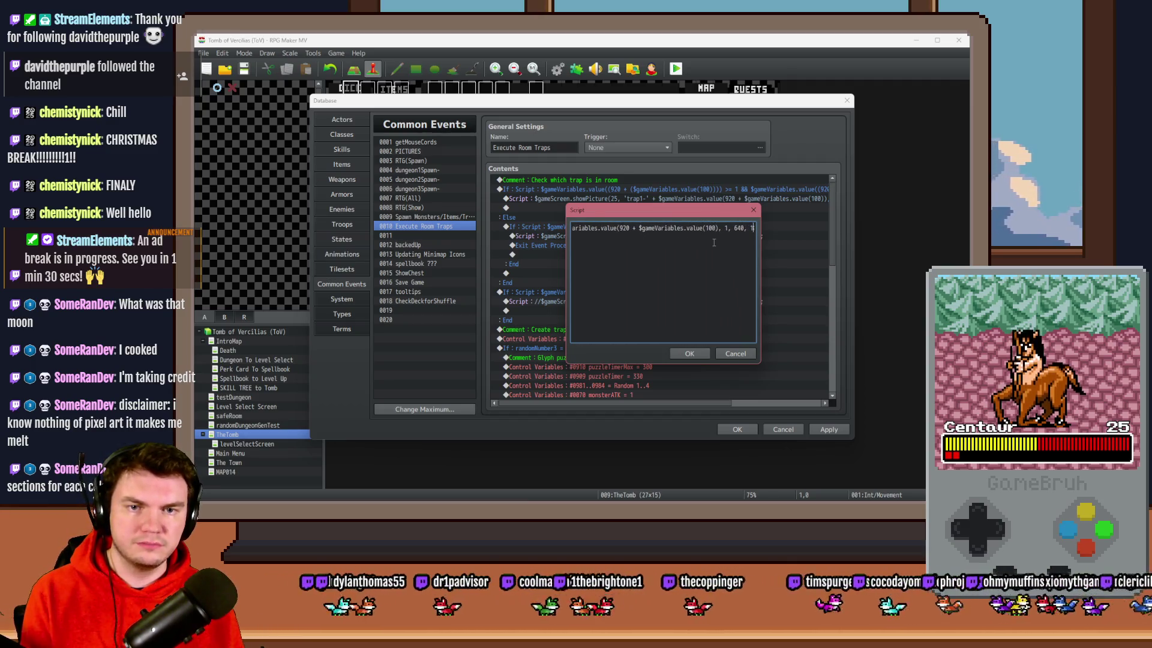
{"action": "left_click", "coordinate": [715, 230]}
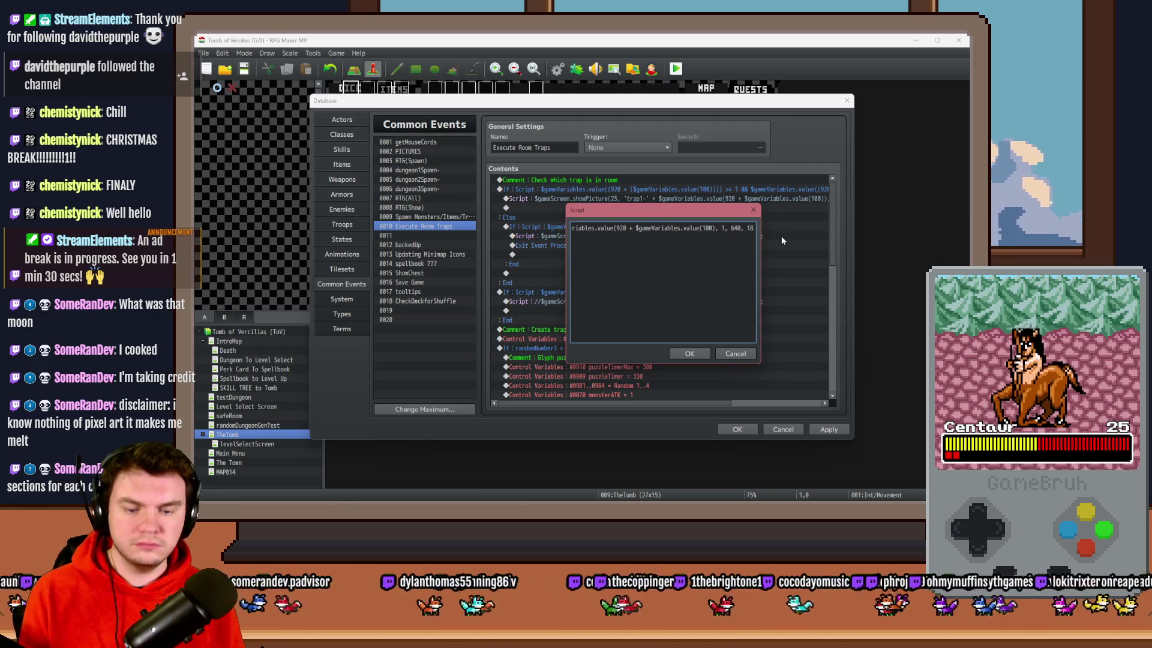
{"action": "type", "text": "+"}
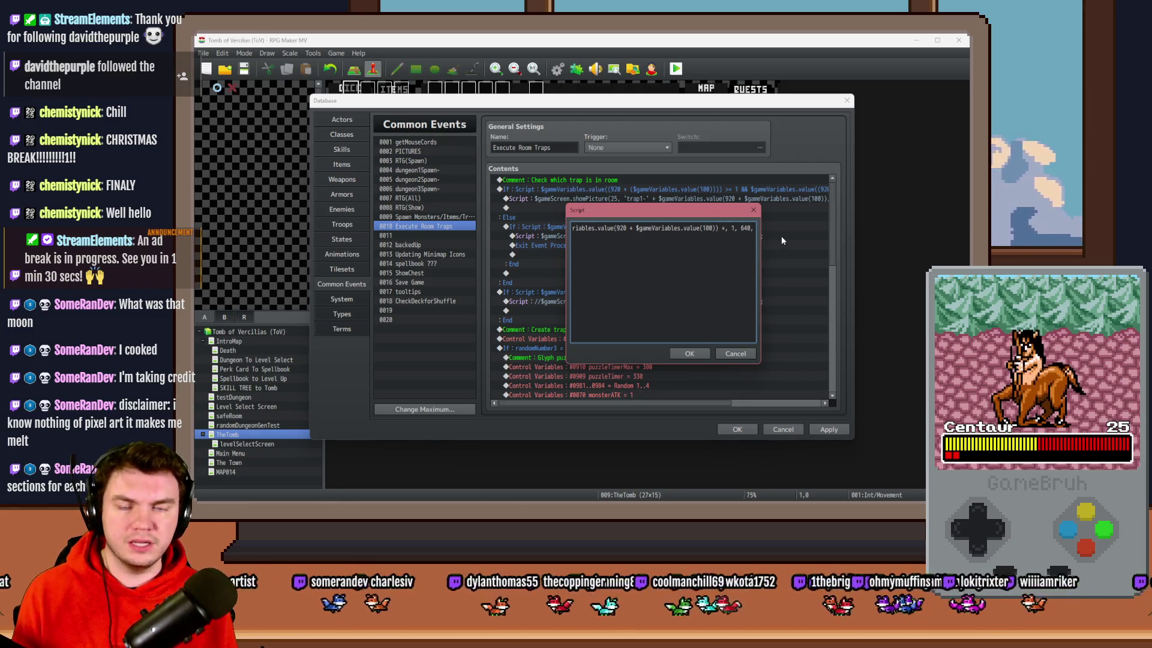
{"action": "type", "text": " ''"}
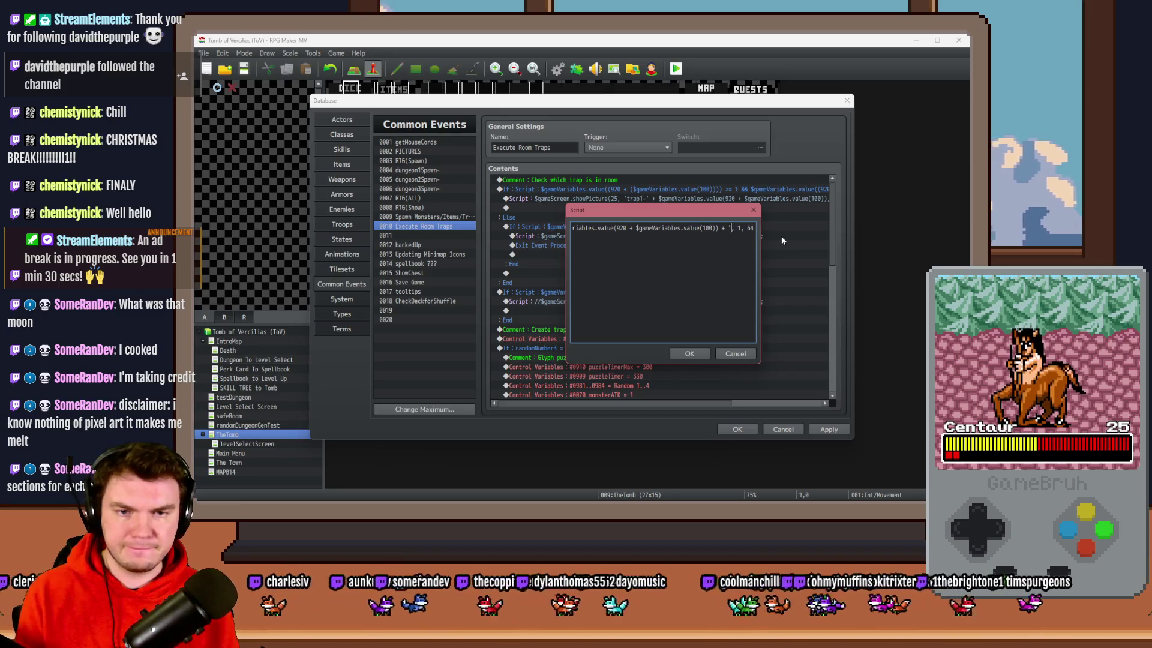
{"action": "type", "text": "-1"}
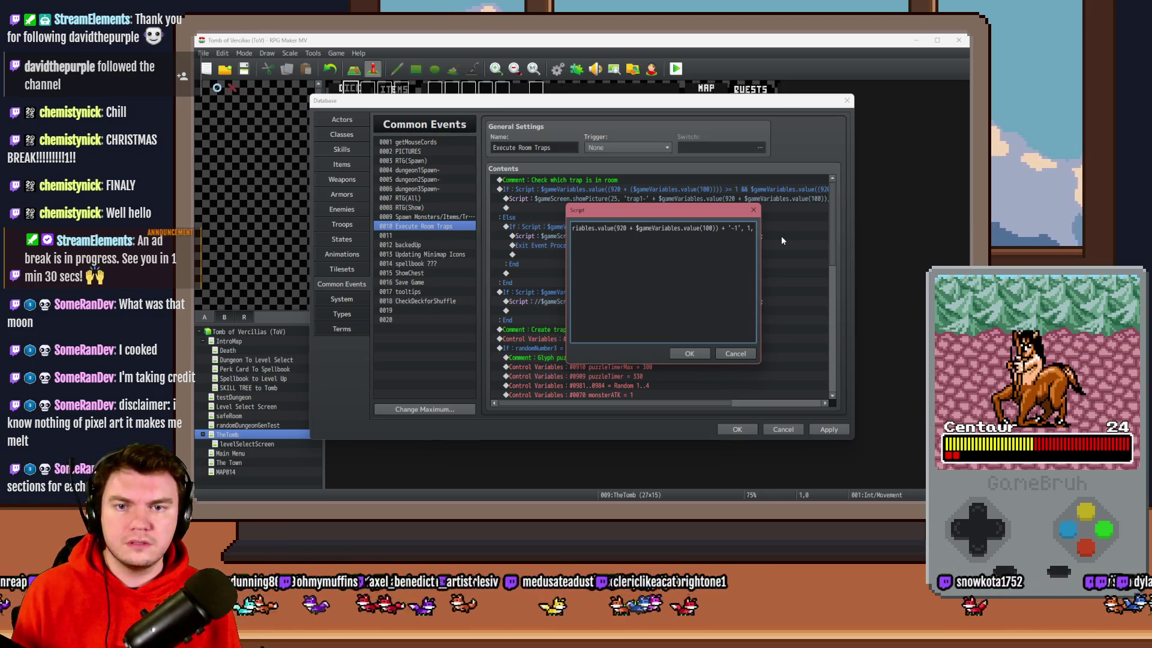
{"action": "key", "text": "shift+Left"}
{"action": "key", "text": "shift+Left"}
{"action": "key", "text": "shift+Left"}
{"action": "key", "text": "shift+Left"}
{"action": "key", "text": "shift+Left"}
{"action": "key", "text": "shift+Left"}
{"action": "key", "text": "ctrl+c"}
{"action": "key", "text": "shift+Right"}
{"action": "key", "text": "shift+Right"}
{"action": "key", "text": "shift+Right"}
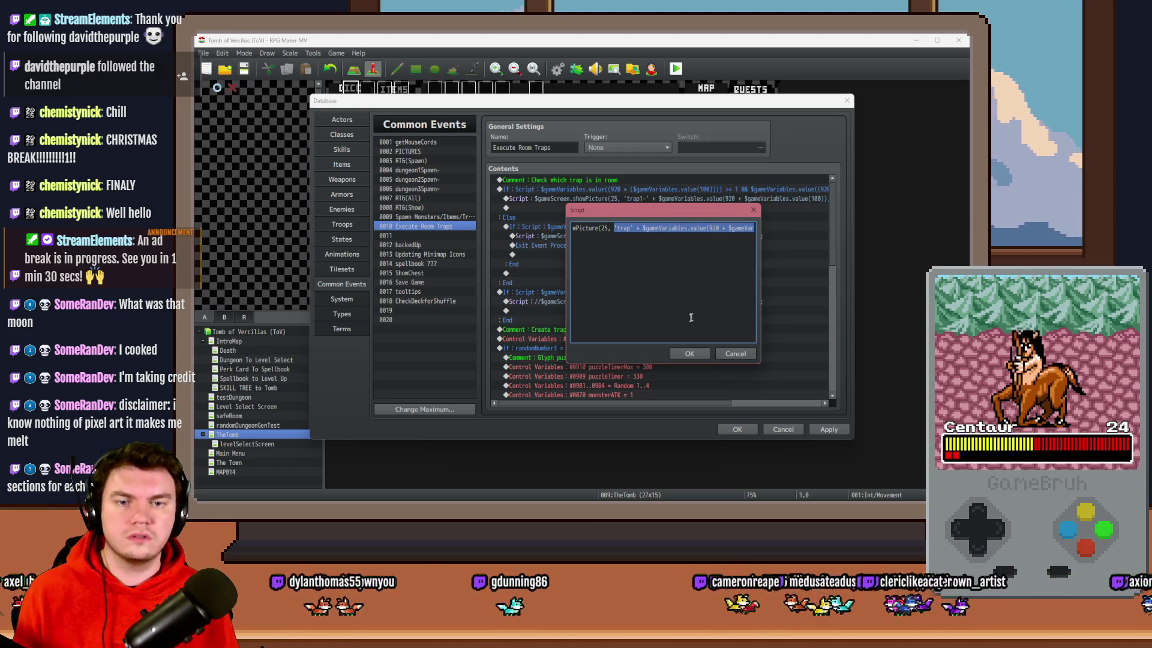
{"action": "key", "text": "Escape"}
- Give the first showPicture script the same variable-based picture name, close the Database and launch a playtest
{"action": "key", "text": "Up"}
{"action": "key", "text": "Up"}
{"action": "key", "text": "Up"}
{"action": "key", "text": "Return"}
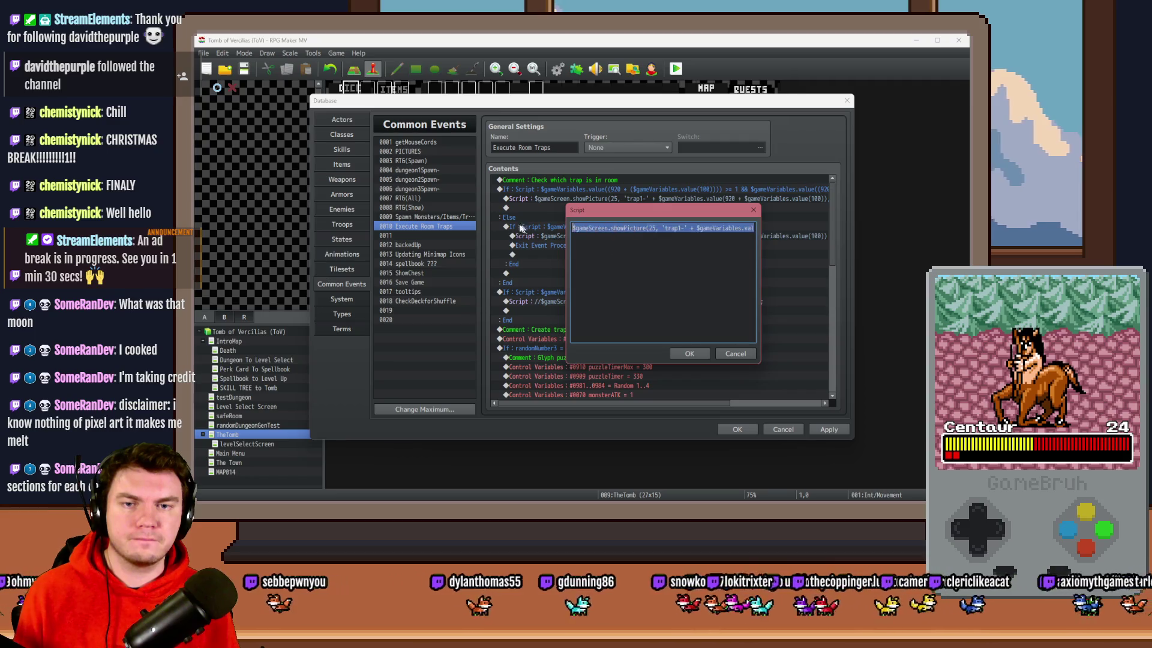
{"action": "mouse_move", "coordinate": [662, 229]}
{"action": "left_mouse_down"}
{"action": "mouse_move", "coordinate": [758, 228]}
{"action": "mouse_move", "coordinate": [714, 229]}
{"action": "left_mouse_up"}
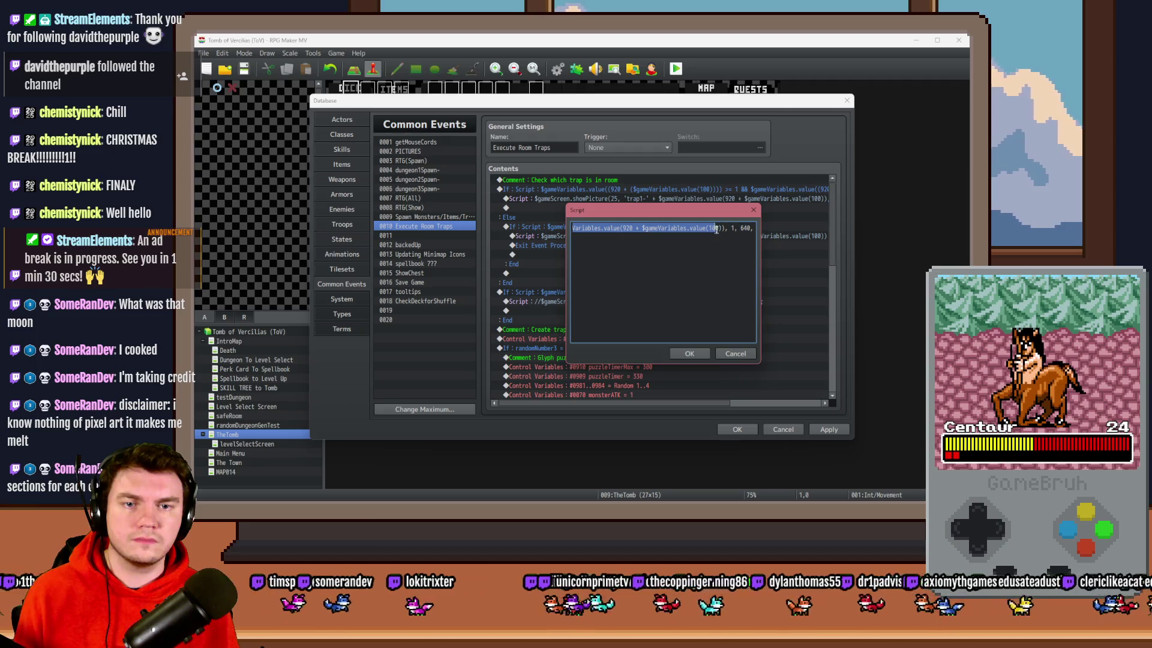
{"action": "key", "text": "ctrl+v"}
{"action": "left_click", "coordinate": [688, 354]}
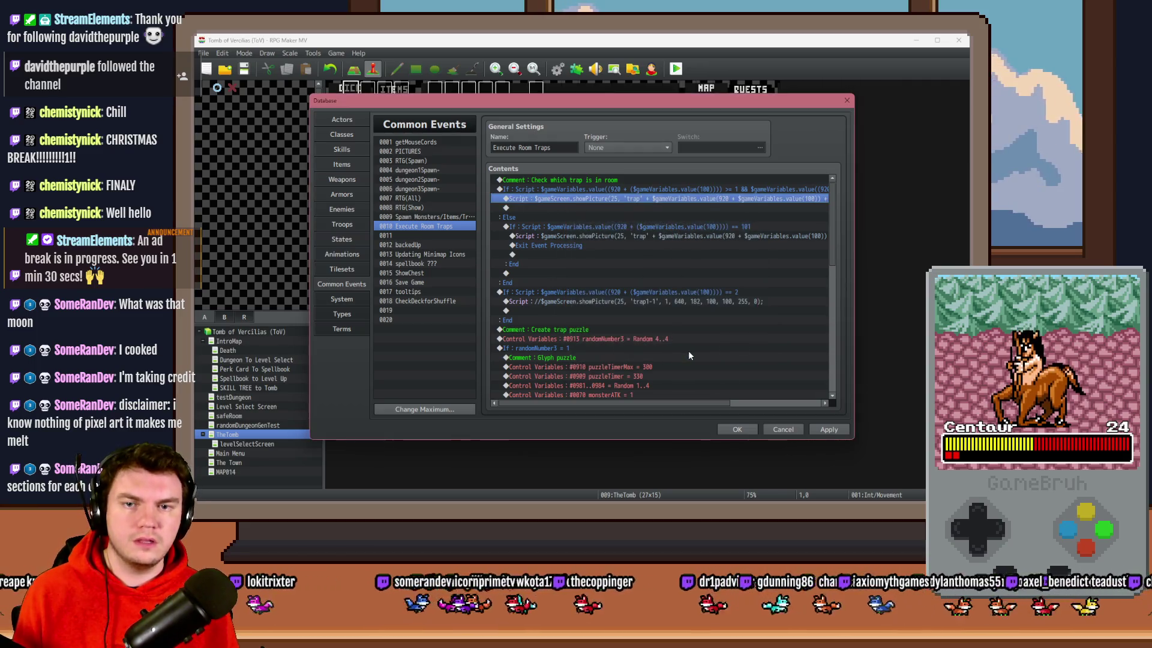
{"action": "left_click", "coordinate": [736, 429]}
{"action": "left_click", "coordinate": [676, 69]}
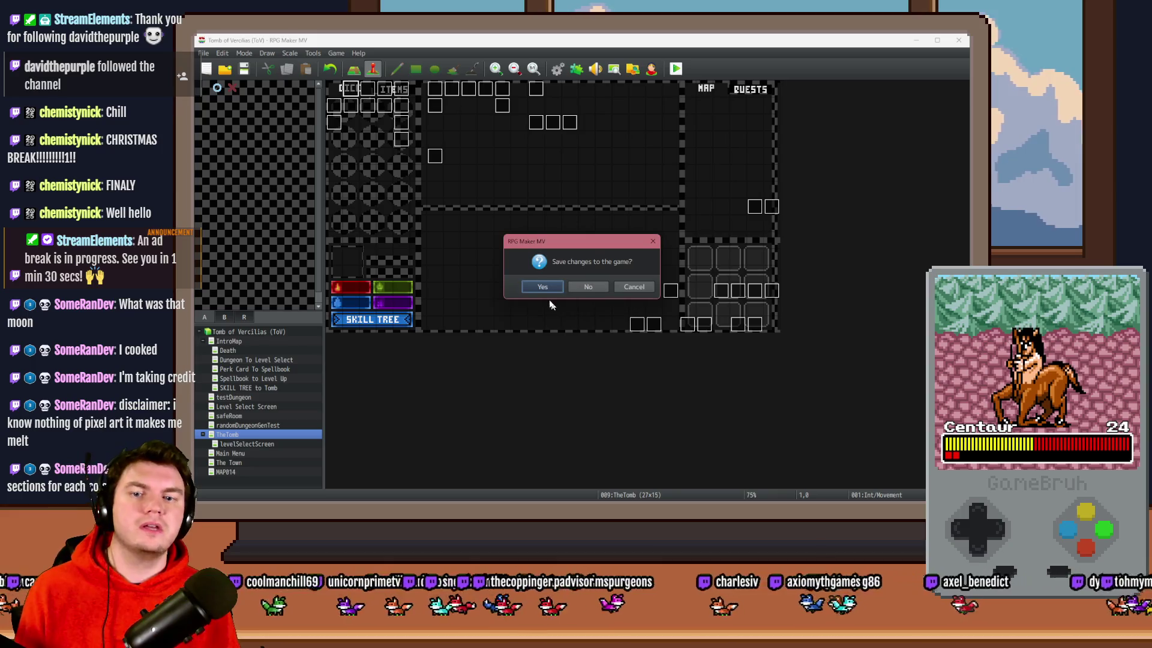
- Save the project, take the Spiked Pauldron perk, and enter the gem trap room turning its rings
{"action": "left_click", "coordinate": [549, 287]}
{"action": "mouse_move", "coordinate": [1104, 215]}
{"action": "left_mouse_down"}
{"action": "mouse_move", "coordinate": [555, 96]}
{"action": "mouse_move", "coordinate": [607, 79]}
{"action": "left_mouse_up"}
{"action": "left_click", "coordinate": [577, 231]}
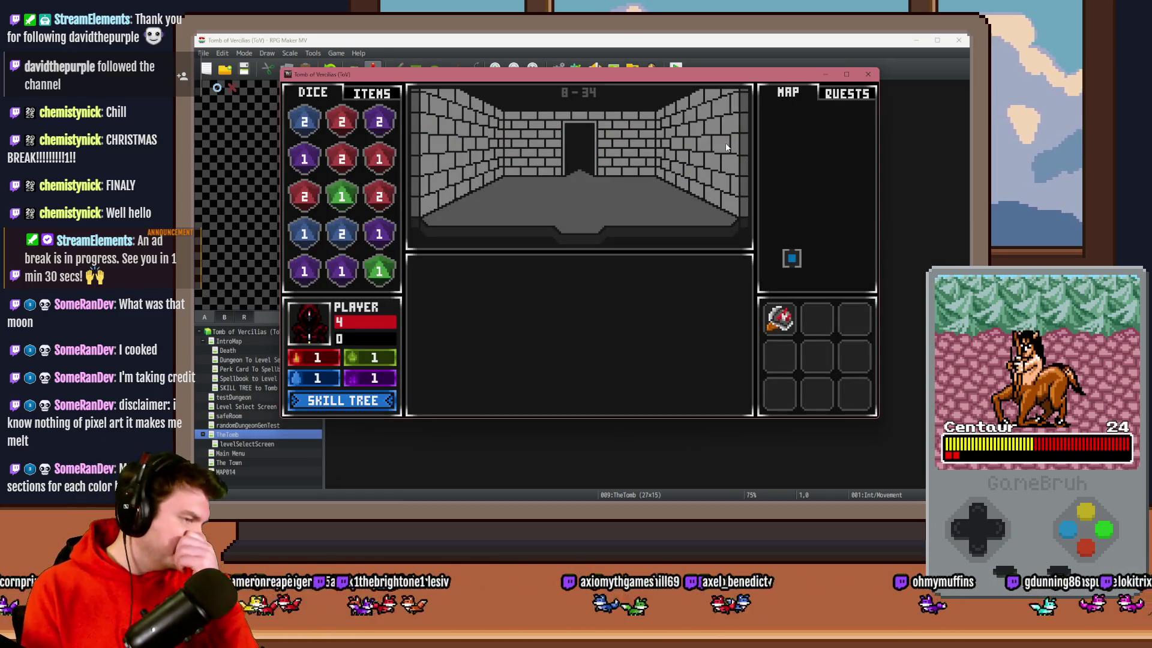
{"action": "key", "text": "Up"}
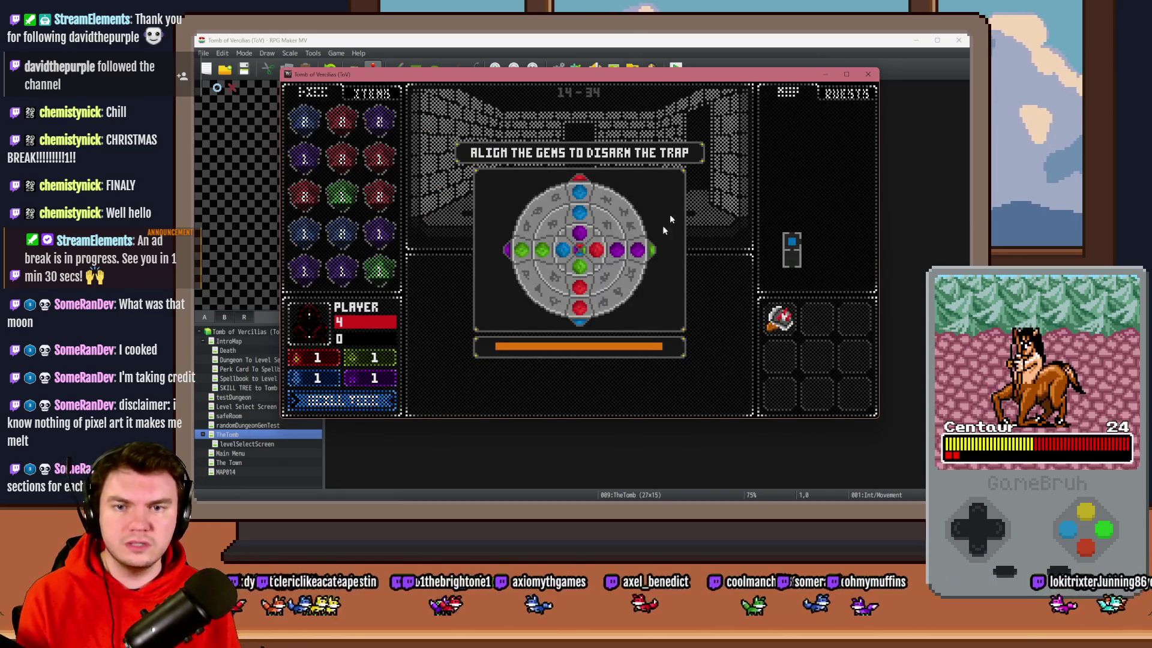
{"action": "key", "text": "Left"}
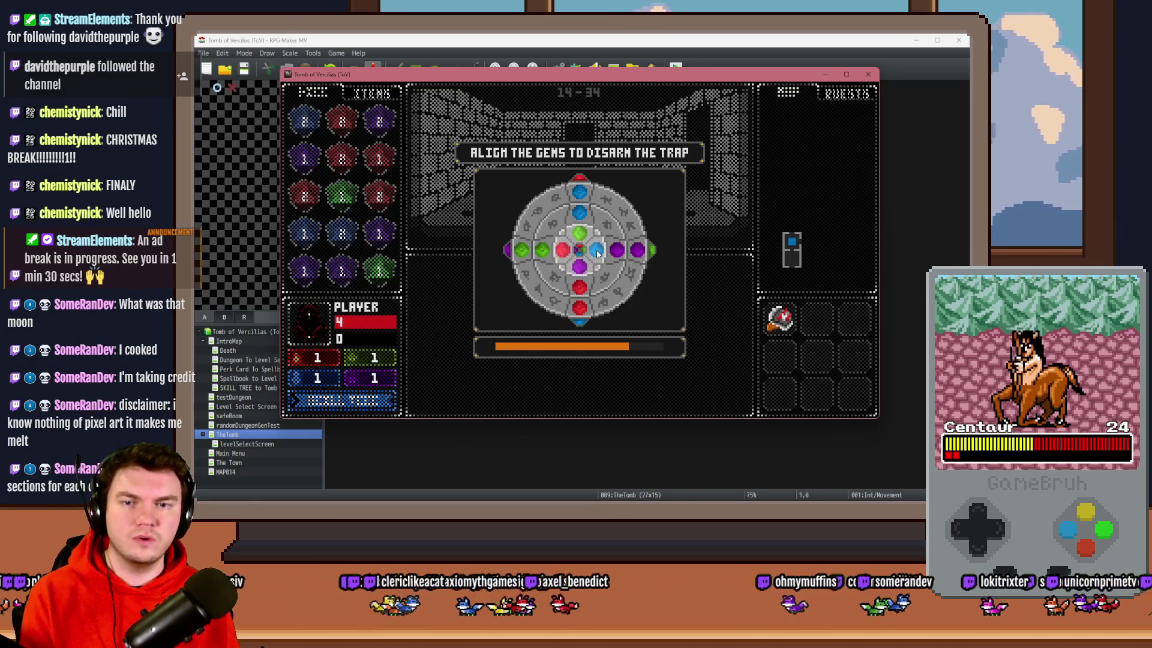
{"action": "left_click", "coordinate": [612, 237]}
{"action": "left_click", "coordinate": [612, 237]}
{"action": "left_click", "coordinate": [629, 225]}
{"action": "left_click", "coordinate": [629, 224]}
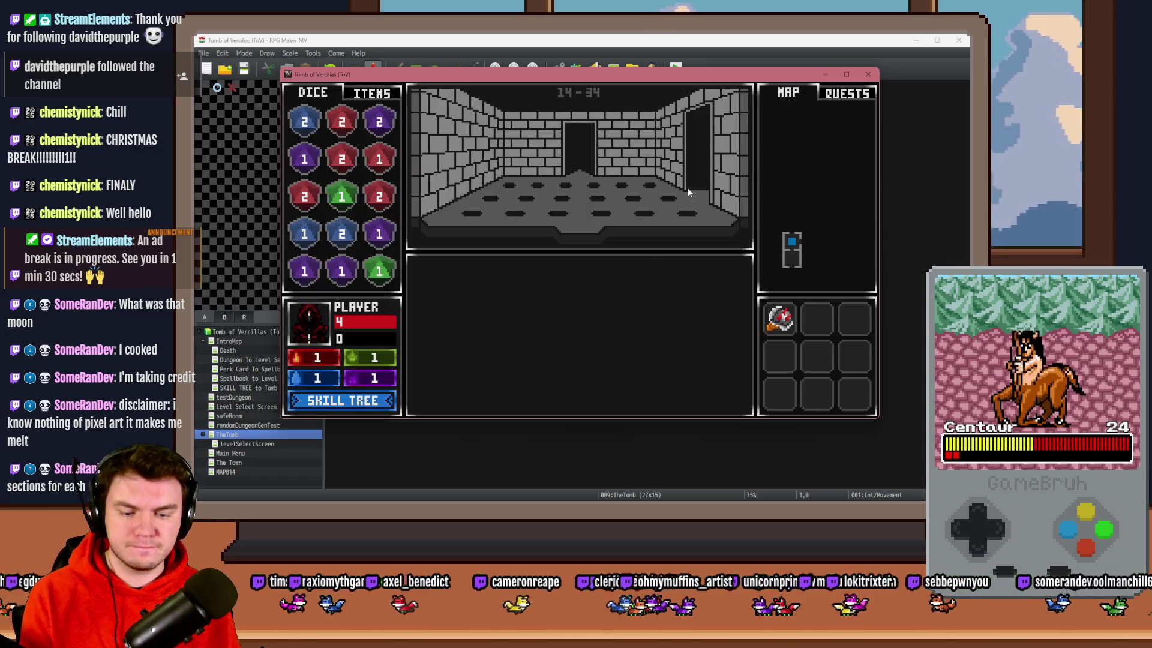
- Confirm in the F9 debug view that ROOMTRAP 14 reads 101, then walk into the next room
{"action": "key", "text": "F9"}
{"action": "scroll", "coordinate": [358, 99], "scroll_direction": "down", "scroll_amount": 15}
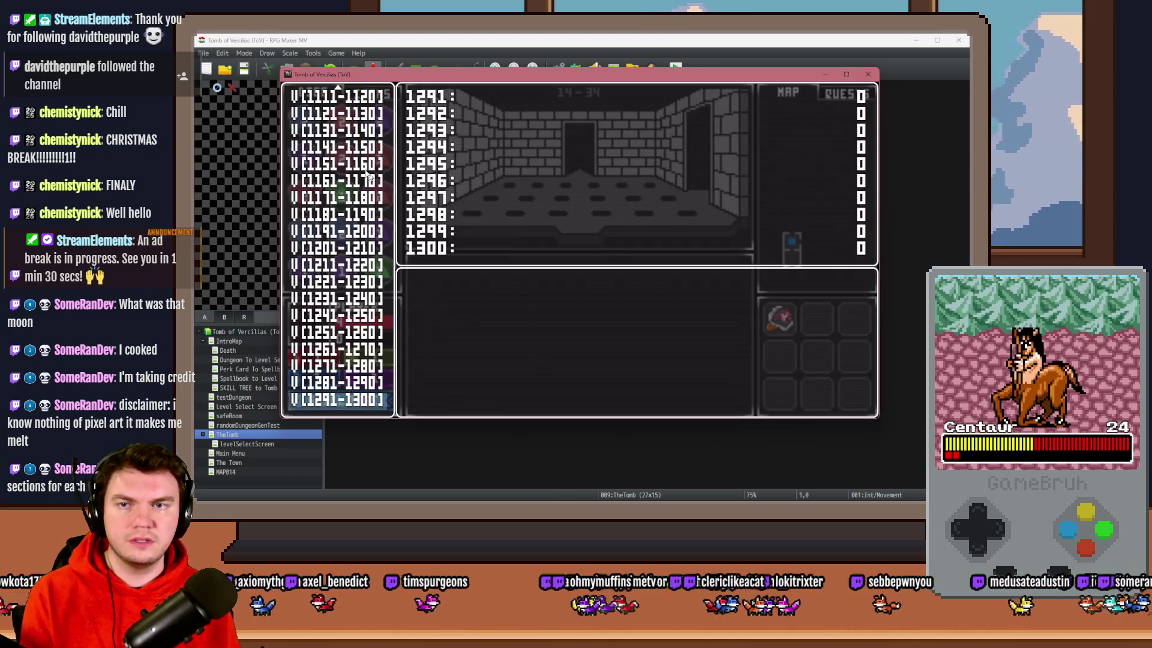
{"action": "scroll", "coordinate": [358, 99], "scroll_direction": "up", "scroll_amount": 10}
{"action": "left_click", "coordinate": [348, 164]}
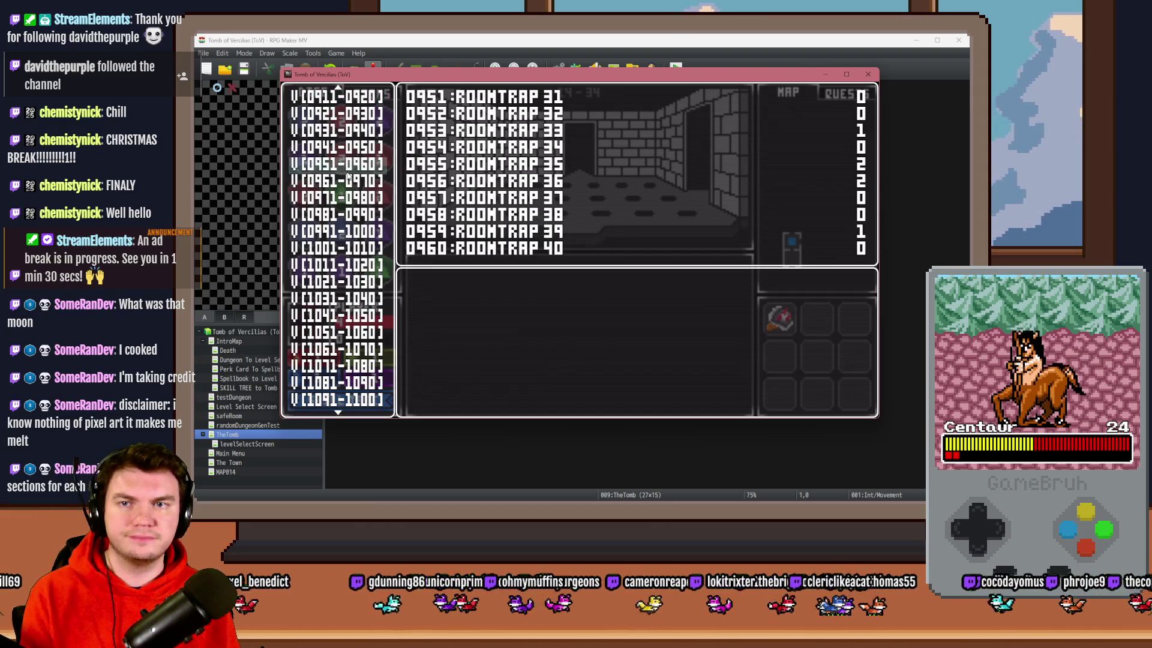
{"action": "key", "text": "Up"}
{"action": "key", "text": "Up"}
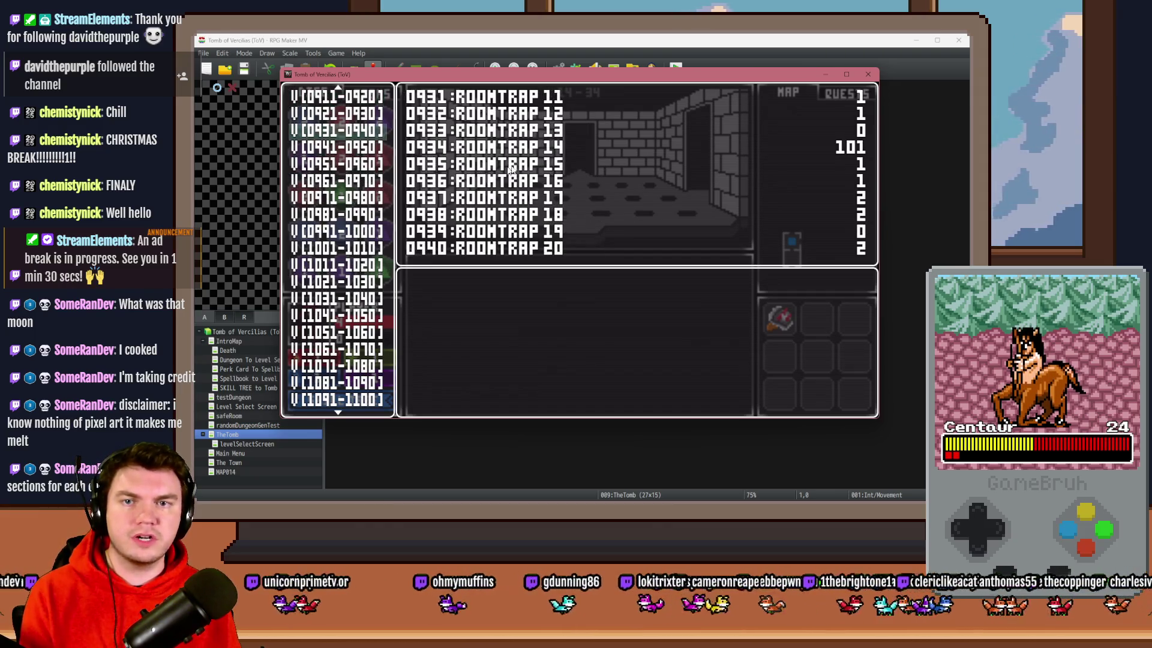
{"action": "key", "text": "Up"}
{"action": "key", "text": "Down"}
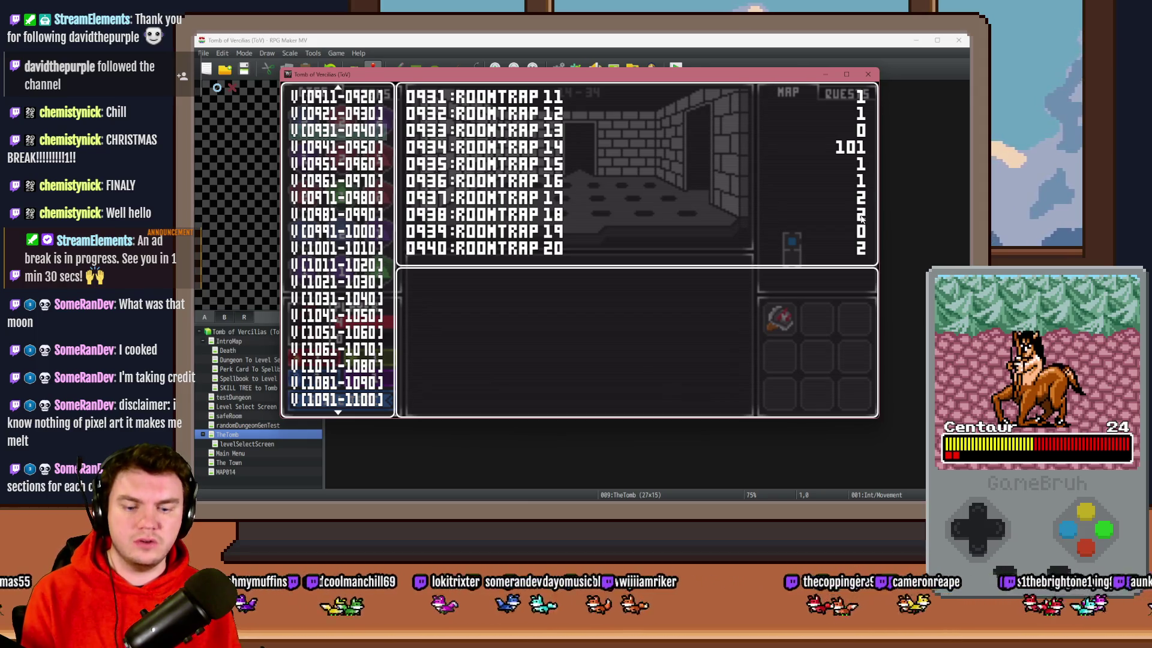
{"action": "key", "text": "Escape"}
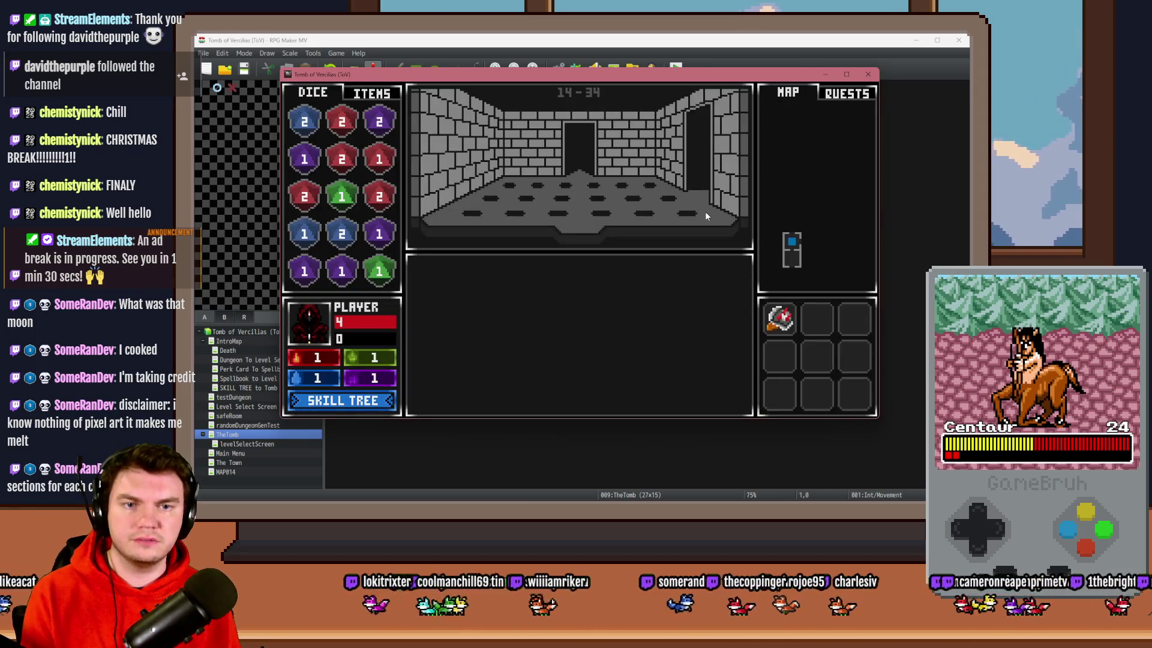
{"action": "key", "text": "Up"}
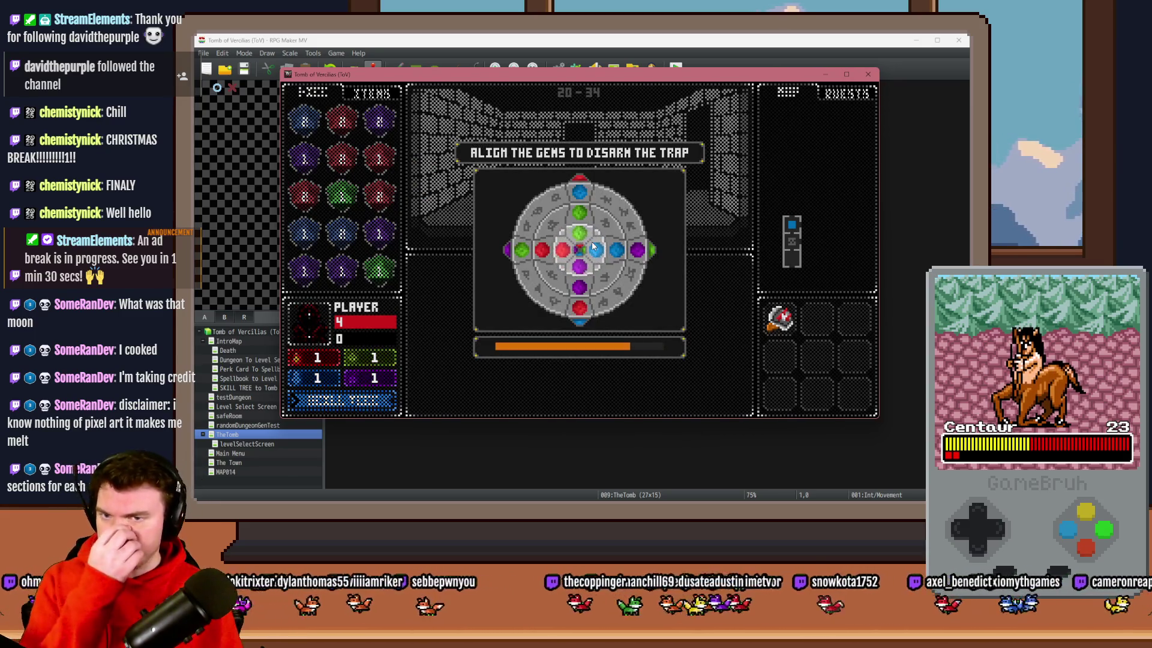
- Align the gem rings, re-enter the room to trigger the trap101-1.png loading error, and close the playtest
{"action": "key", "text": "Return"}
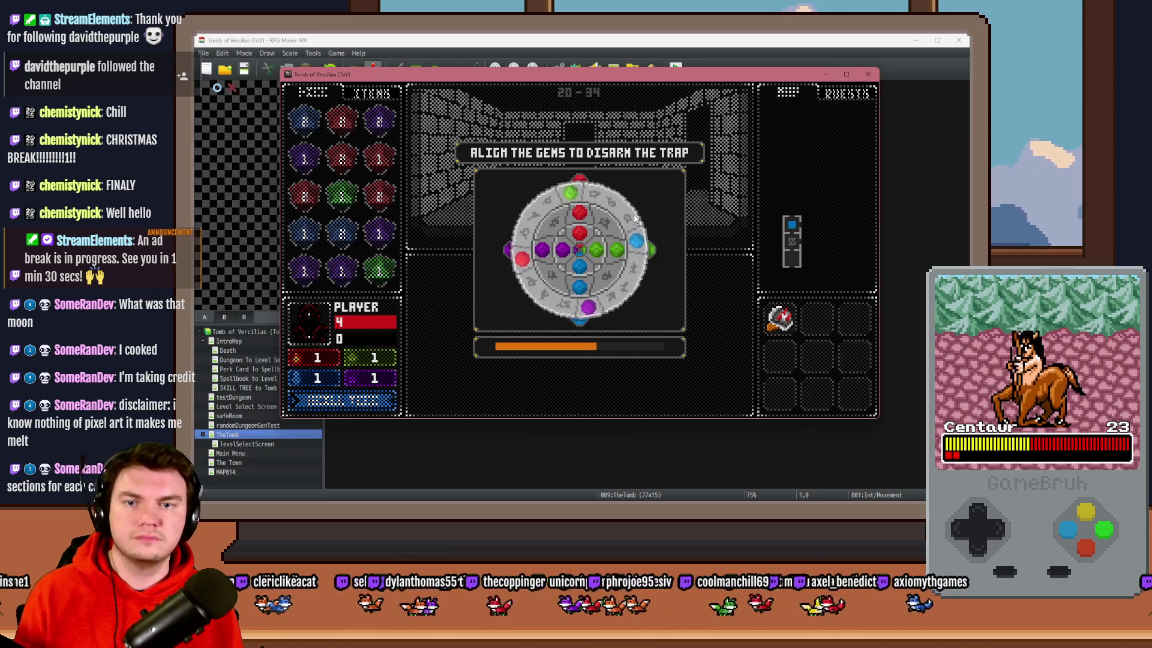
{"action": "key", "text": "Return"}
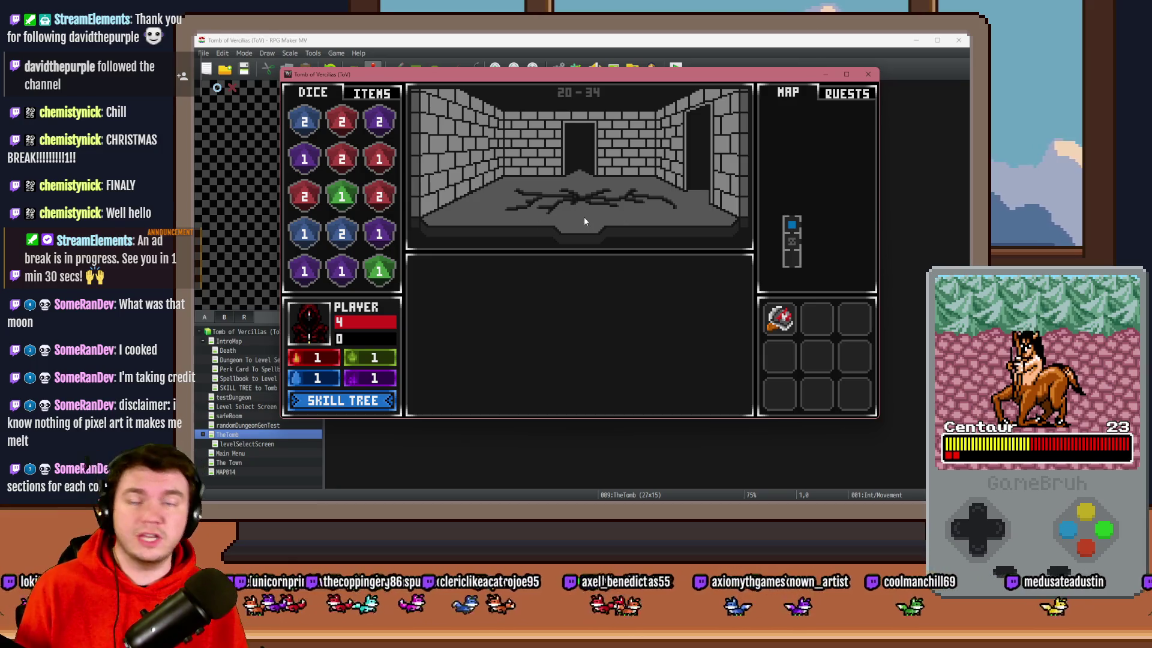
{"action": "key", "text": "Left"}
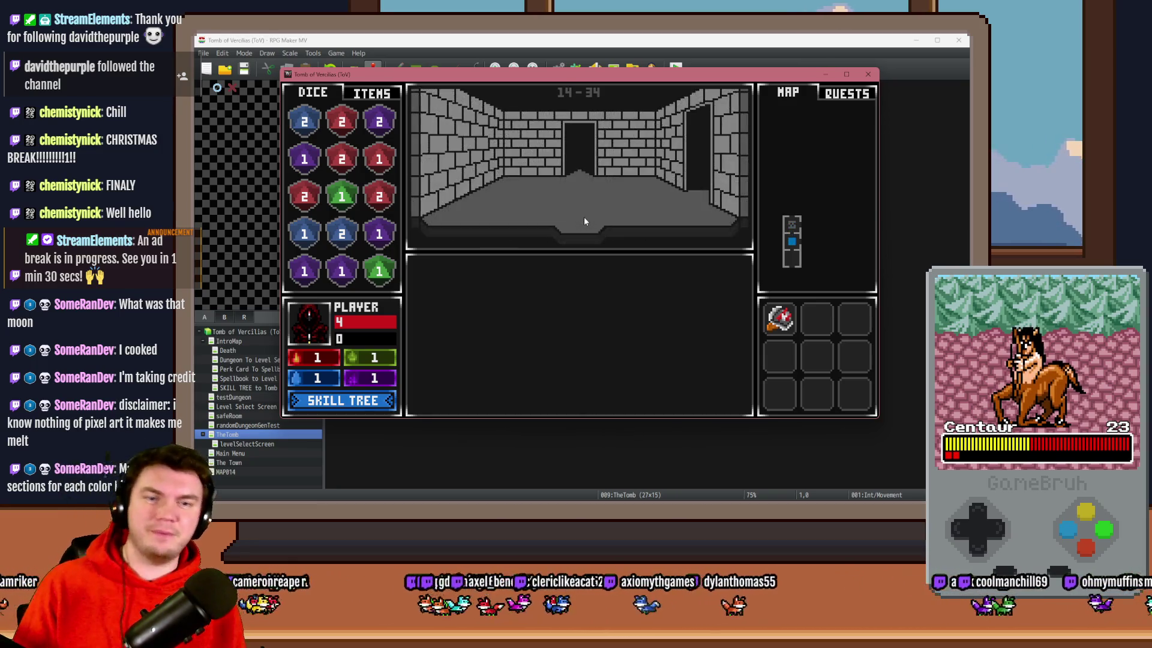
{"action": "key", "text": "Right"}
{"action": "key", "text": "Return"}
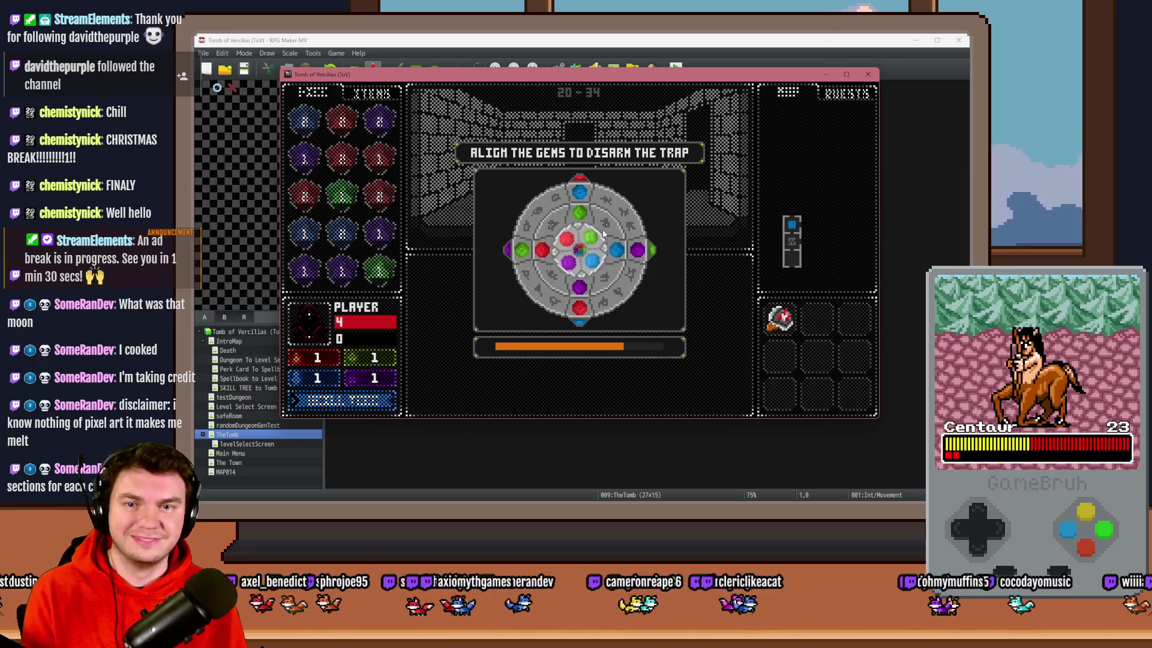
{"action": "key", "text": "Return"}
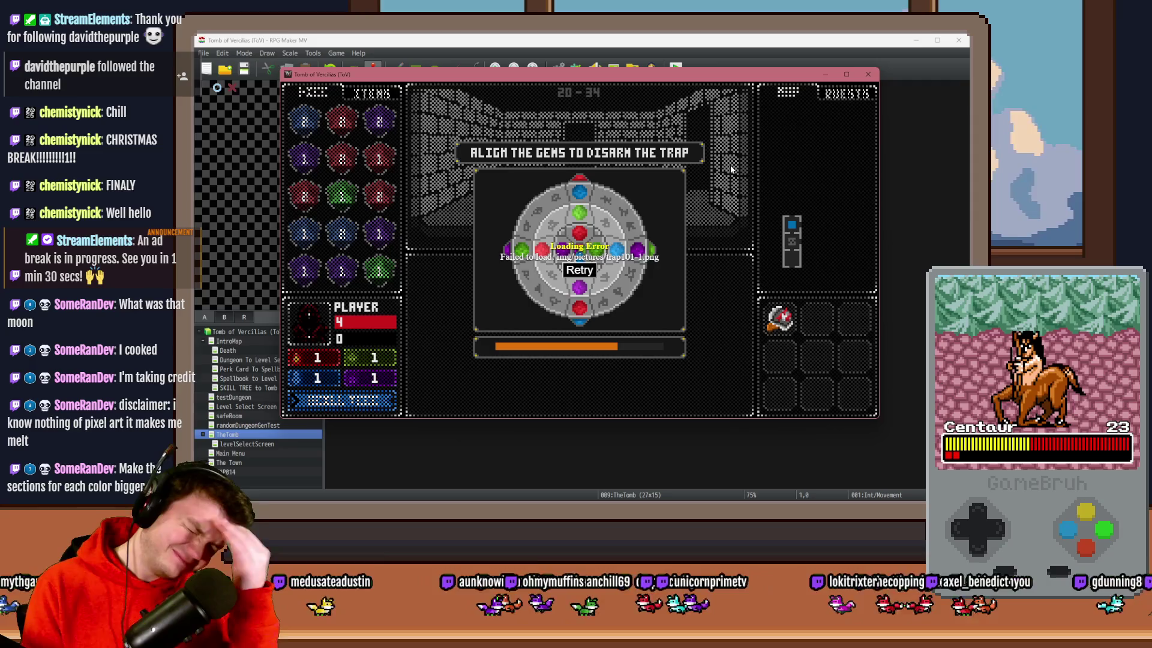
{"action": "left_click", "coordinate": [867, 74]}
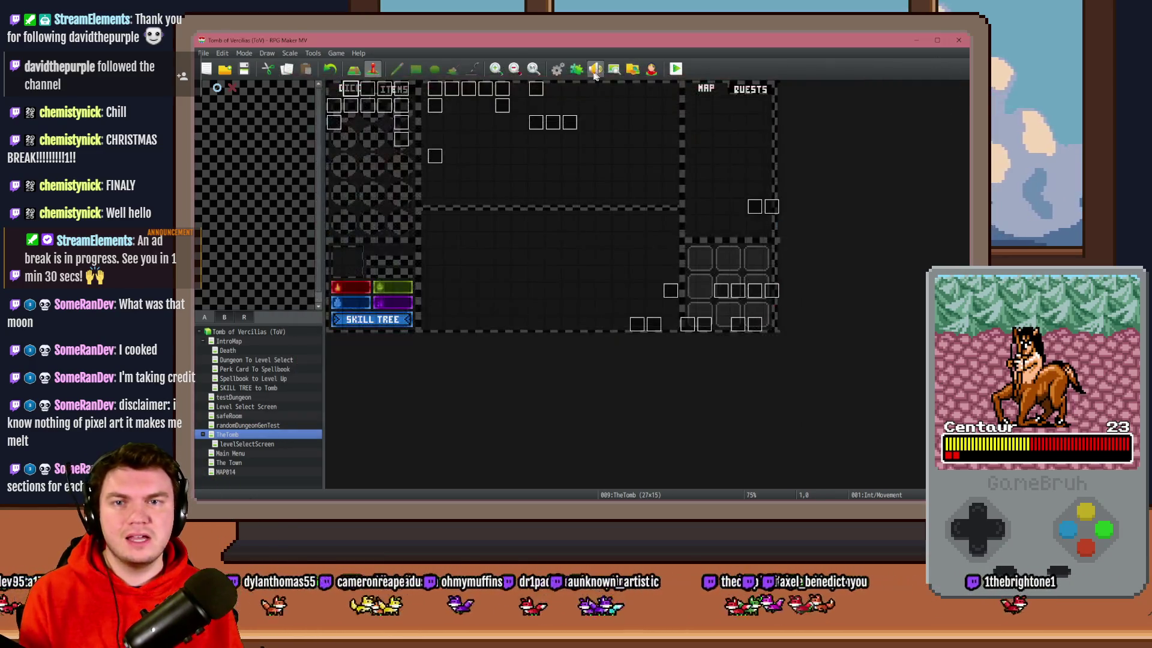
- Open common event 0010 Execute Room Traps, scroll through its trap-picture scripts, then close the Database
{"action": "left_click", "coordinate": [595, 69]}
{"action": "key", "text": "Escape"}
{"action": "left_click", "coordinate": [558, 69]}
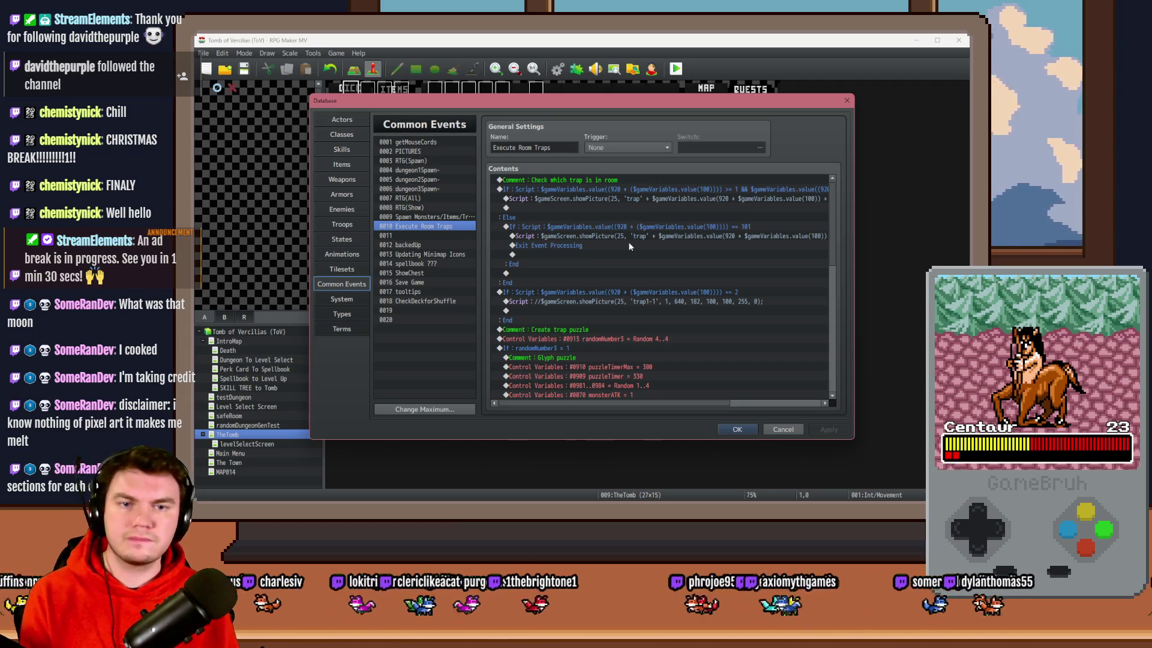
{"action": "left_click_drag", "start_coordinate": [635, 403], "coordinate": [664, 401]}
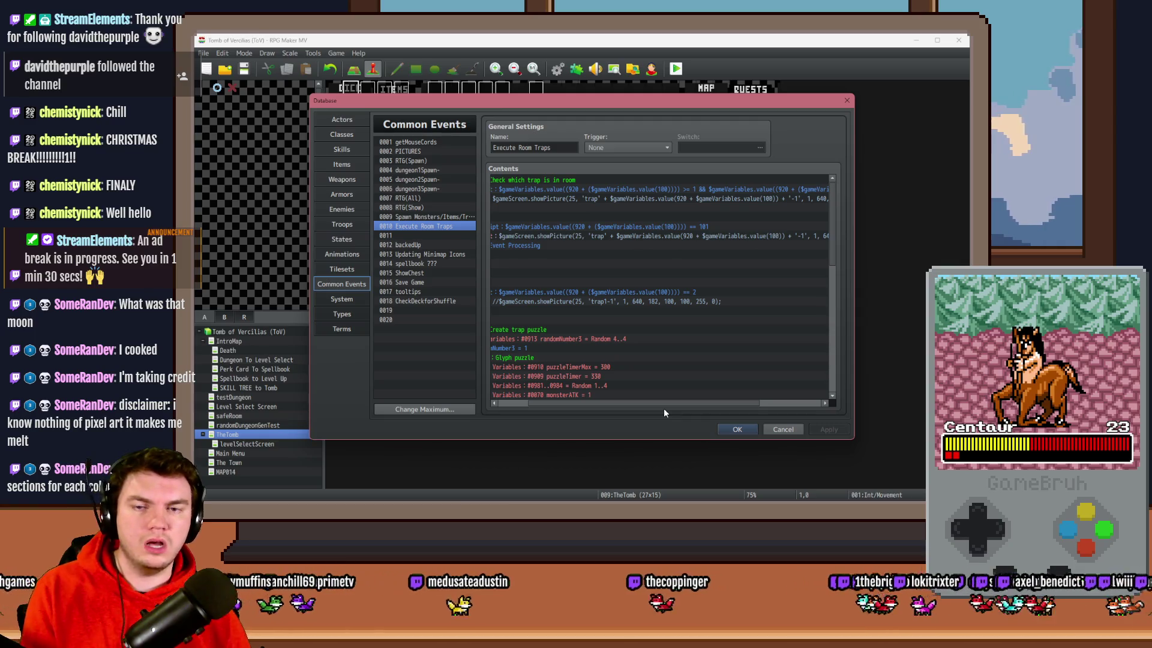
{"action": "left_click", "coordinate": [729, 426]}
- Open the trapPuzzles1 event's puzzle-logic page and select its 'Set Room Trap to Disabled' comment
{"action": "double_click", "coordinate": [352, 90]}
{"action": "key", "text": "Escape"}
{"action": "double_click", "coordinate": [458, 94]}
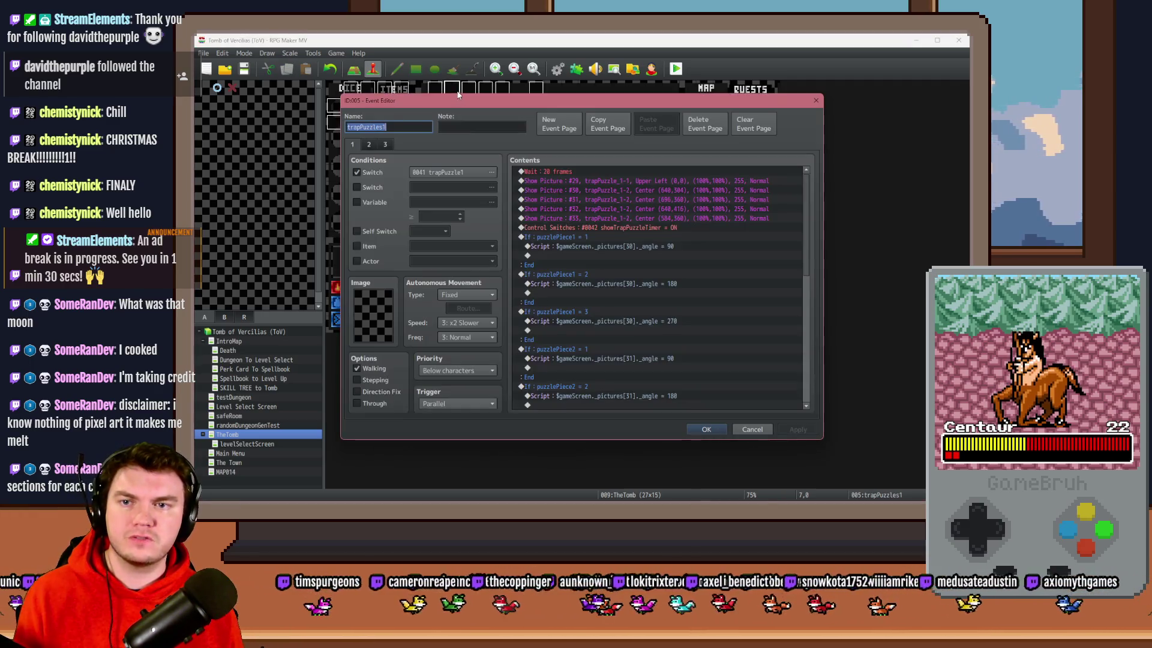
{"action": "left_click", "coordinate": [368, 144]}
{"action": "left_click", "coordinate": [385, 145]}
{"action": "left_click", "coordinate": [368, 145]}
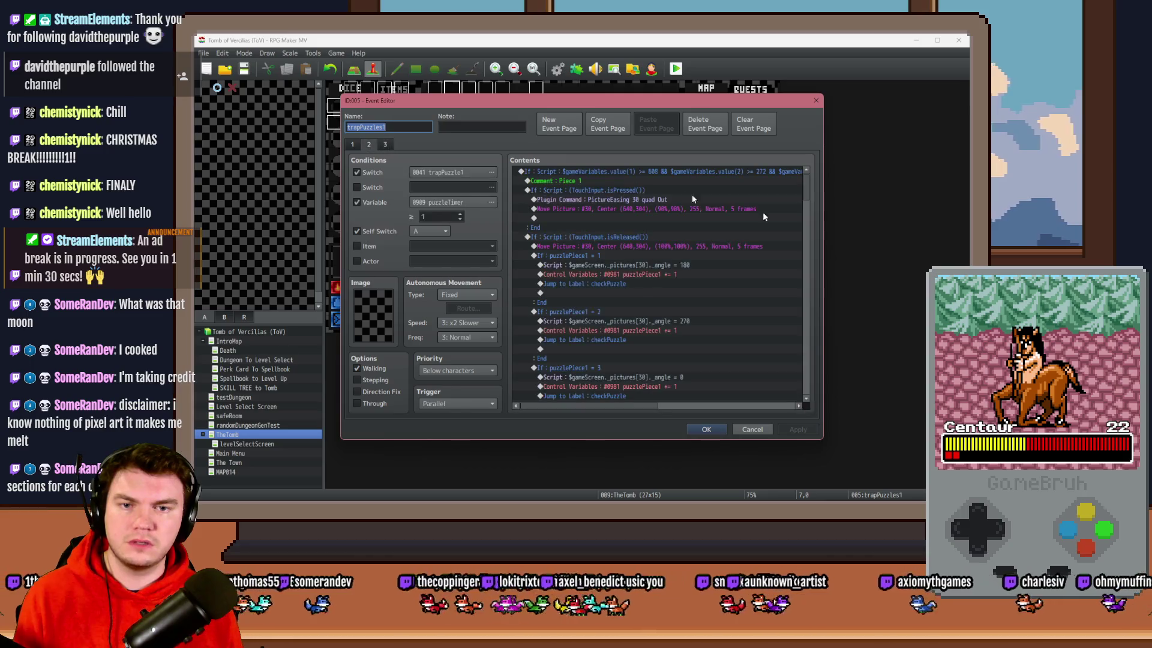
{"action": "scroll", "coordinate": [807, 192], "scroll_direction": "down", "scroll_amount": 5}
{"action": "left_click_drag", "start_coordinate": [807, 192], "coordinate": [815, 369]}
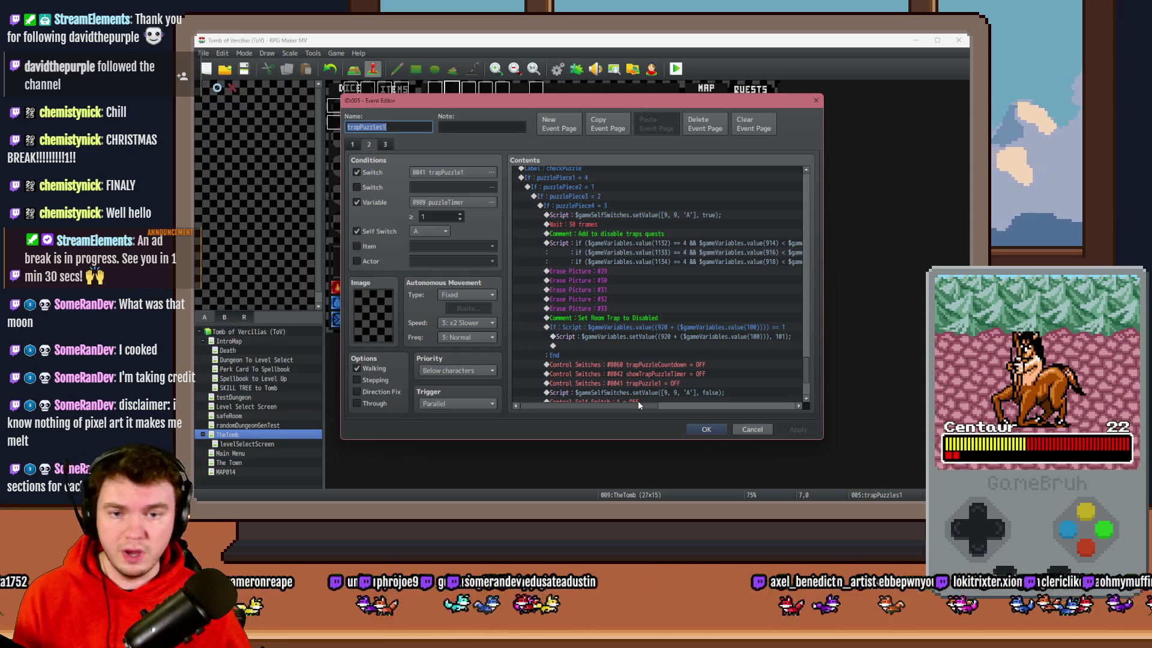
{"action": "left_click", "coordinate": [676, 318]}
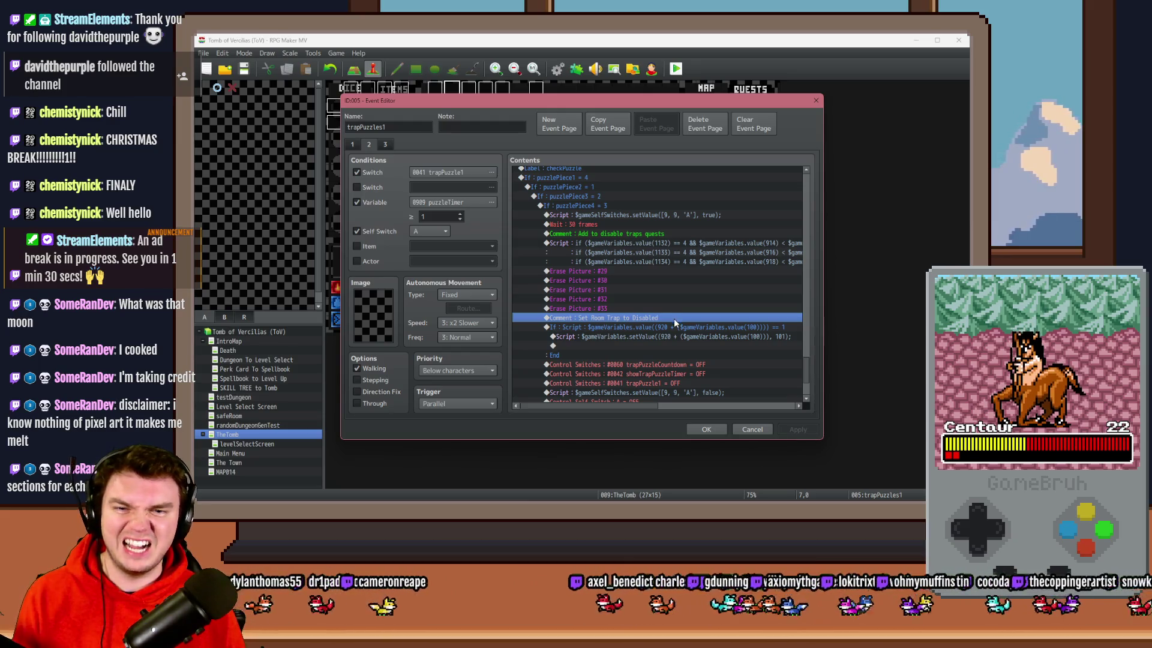
- Change the disable-trap If block's script condition to a >= 1 … 99 check on the room's trap variable
{"action": "left_click", "coordinate": [674, 326]}
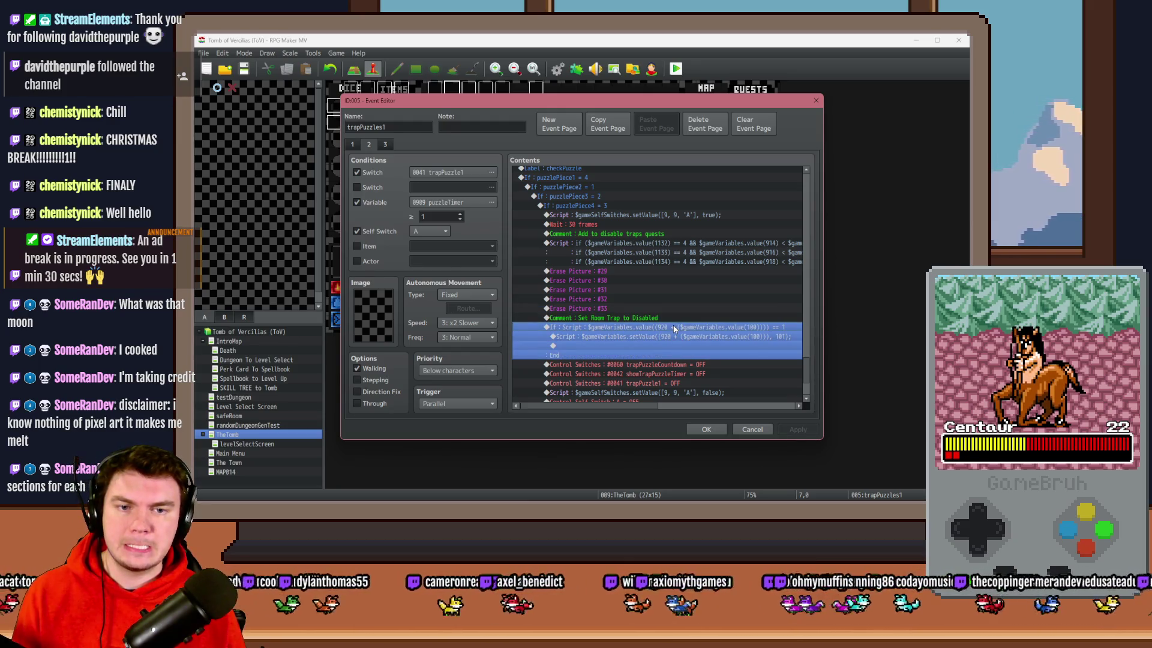
{"action": "left_click", "coordinate": [673, 318]}
{"action": "left_click", "coordinate": [674, 328]}
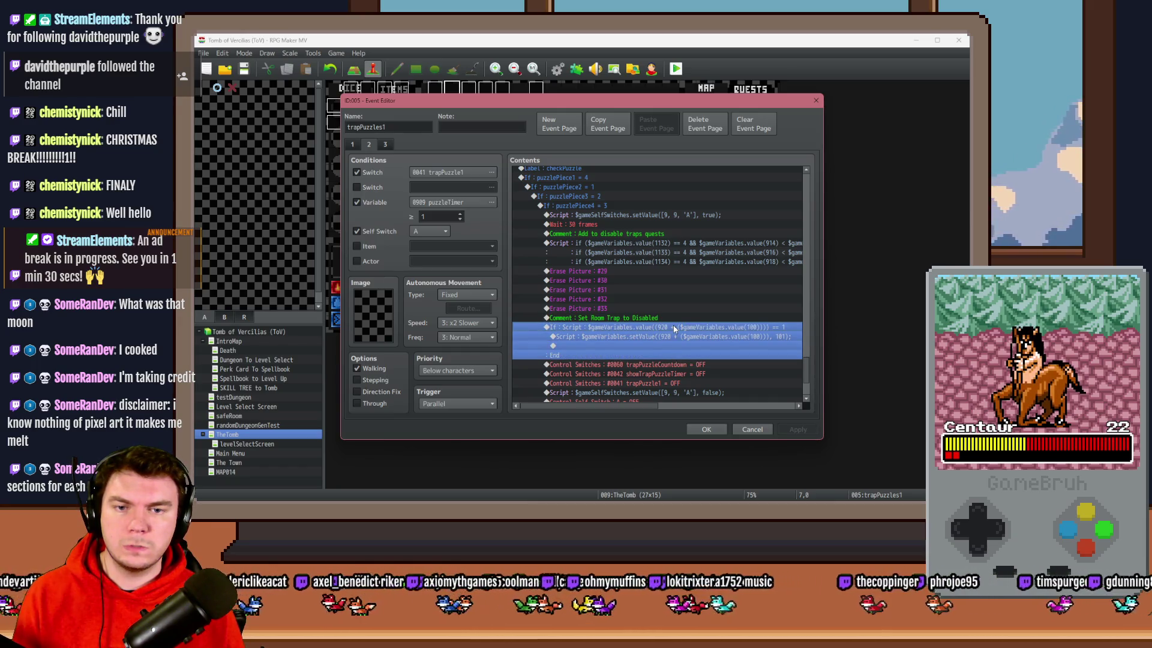
{"action": "double_click", "coordinate": [674, 328]}
{"action": "left_click", "coordinate": [743, 327]}
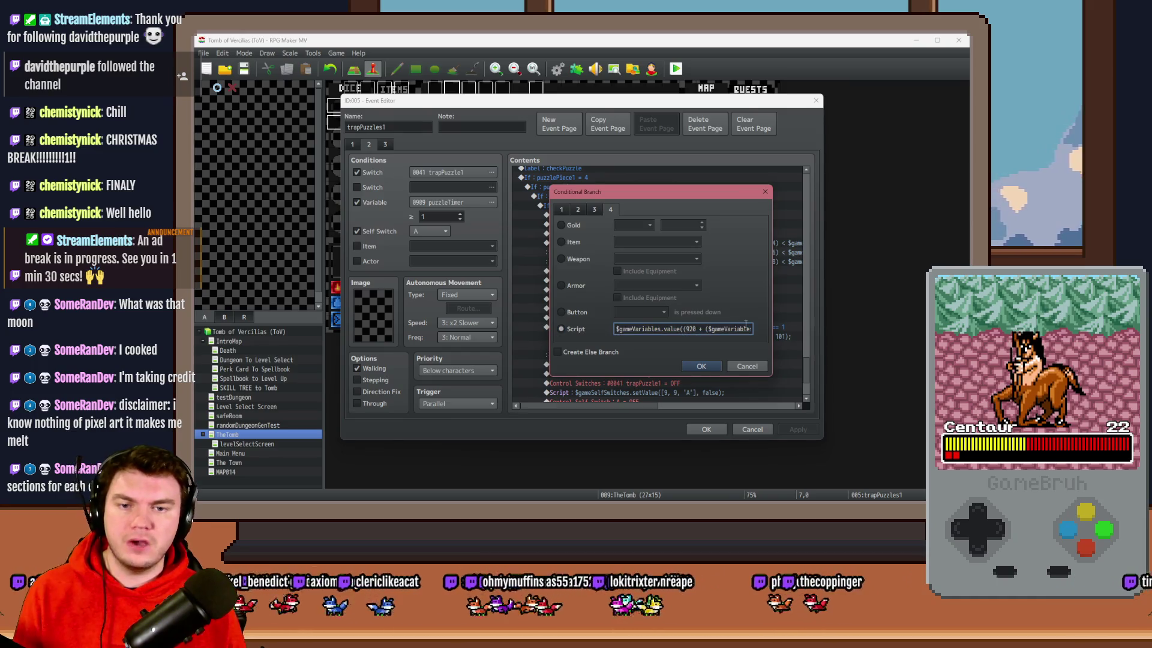
{"action": "key", "text": "ctrl+a"}
{"action": "key", "text": "End"}
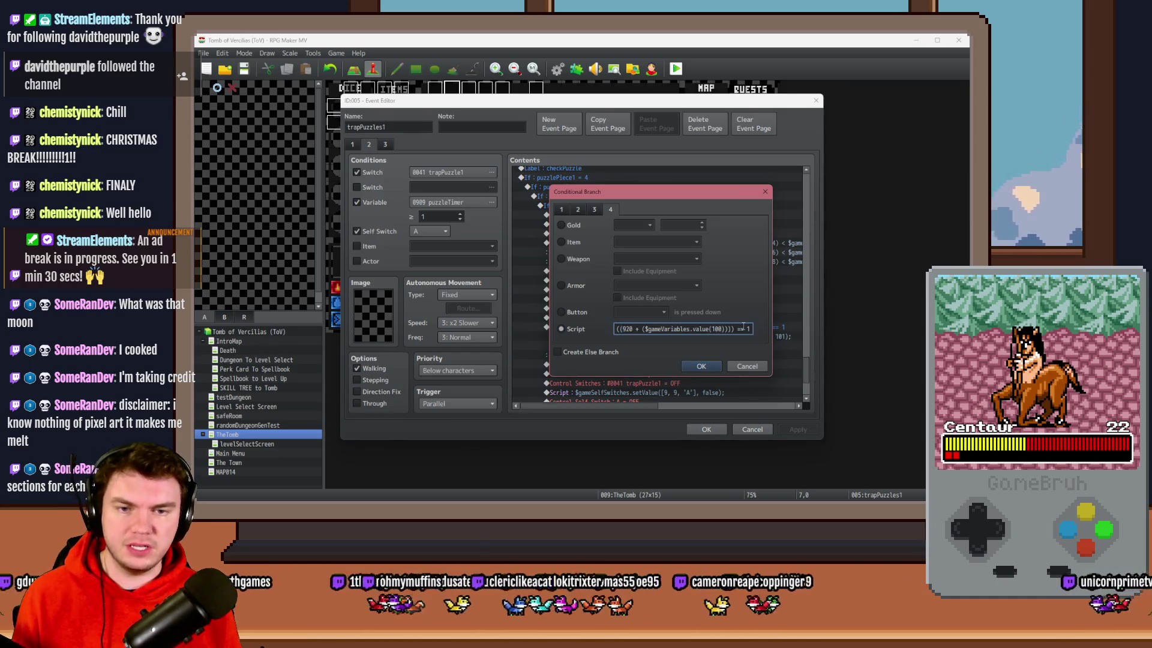
{"action": "key", "text": "BackSpace"}
{"action": "key", "text": "BackSpace"}
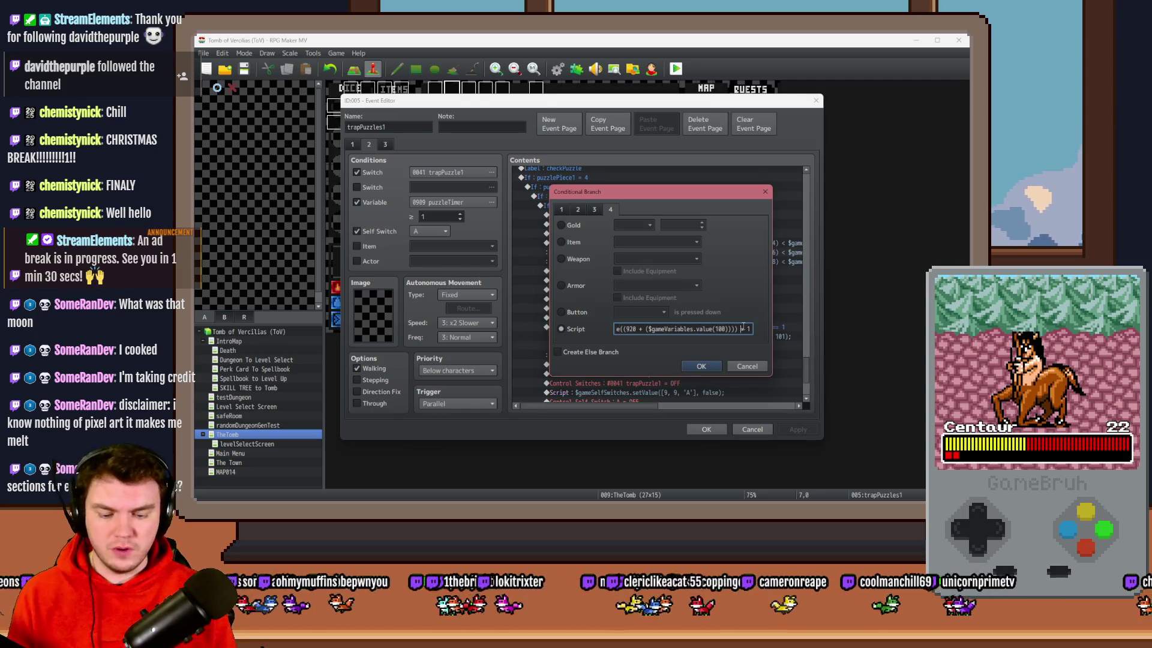
{"action": "key", "text": "BackSpace"}
{"action": "type", "text": ">= 1"}
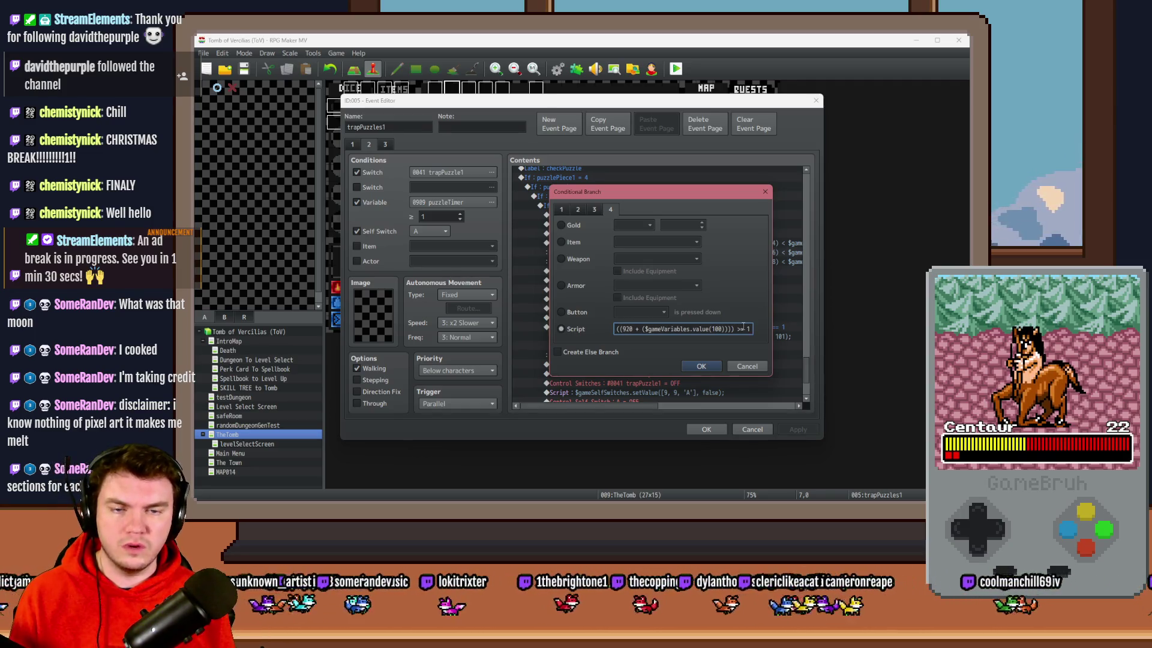
{"action": "type", "text": " &&"}
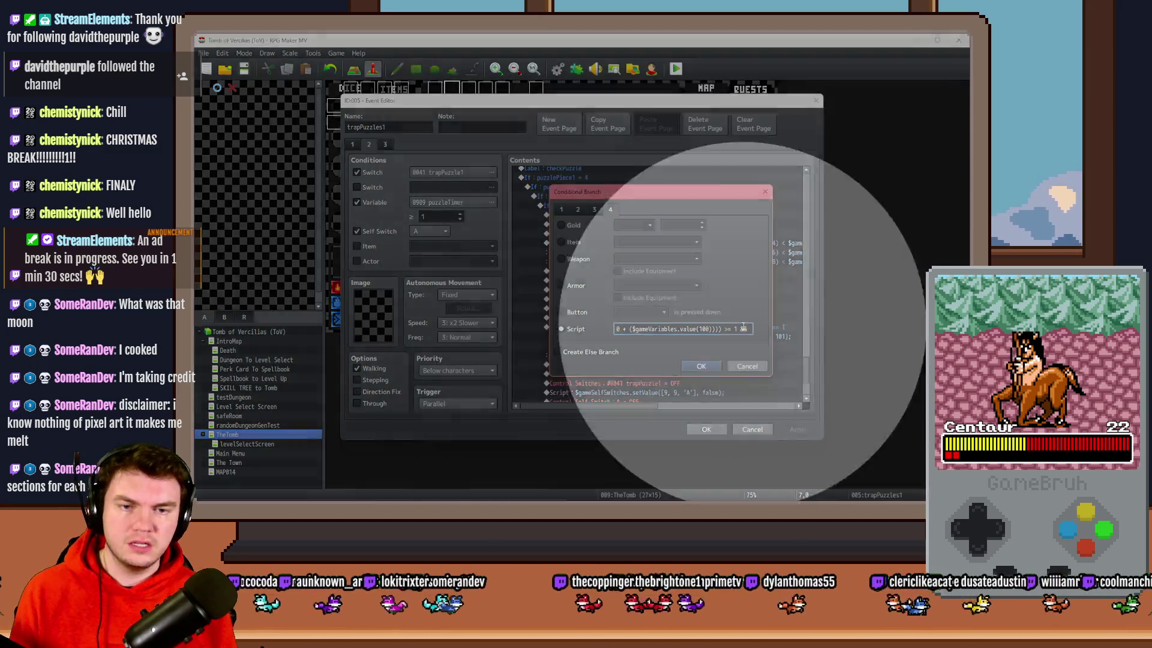
{"action": "key", "text": "BackSpace"}
{"action": "key", "text": "BackSpace"}
{"action": "key", "text": "BackSpace"}
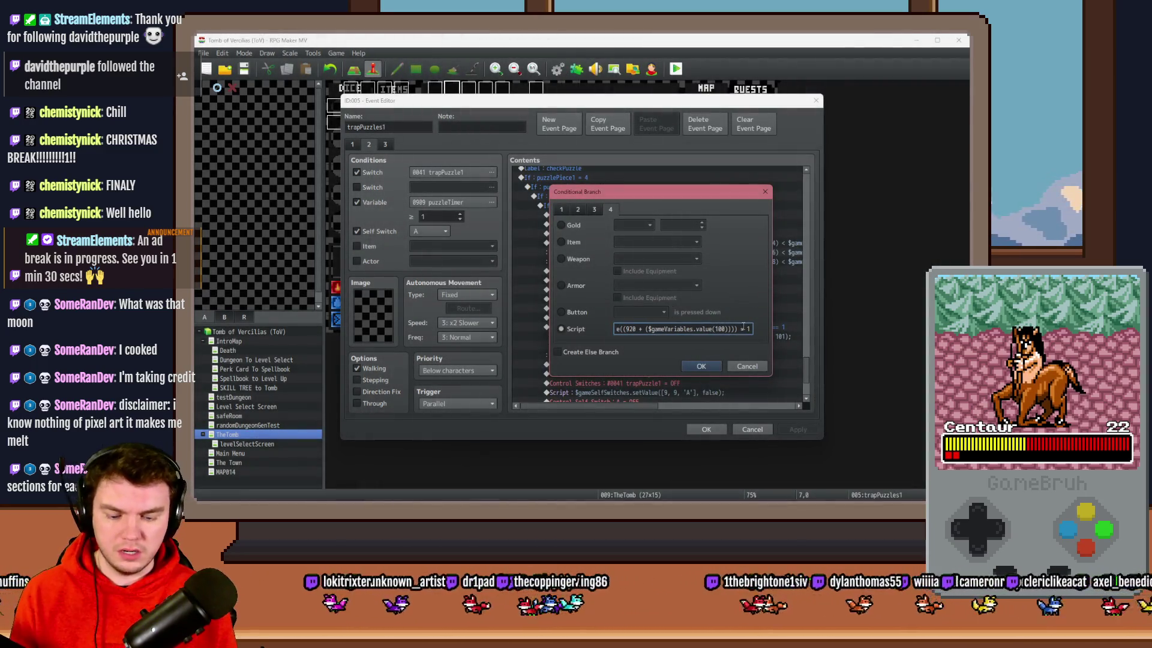
{"action": "type", "text": "99"}
{"action": "left_click", "coordinate": [701, 366]}
- Rewrite the disable script as setValue(920 + $gameVariables.value(100), current value + 100)
{"action": "double_click", "coordinate": [655, 337]}
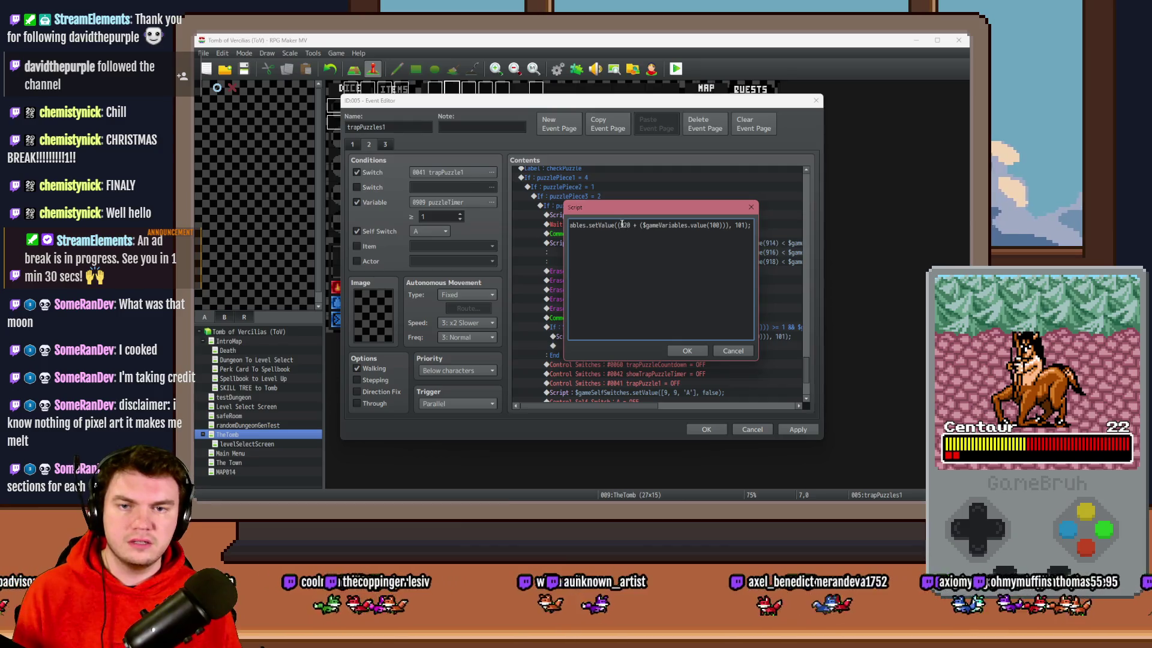
{"action": "double_click", "coordinate": [622, 225]}
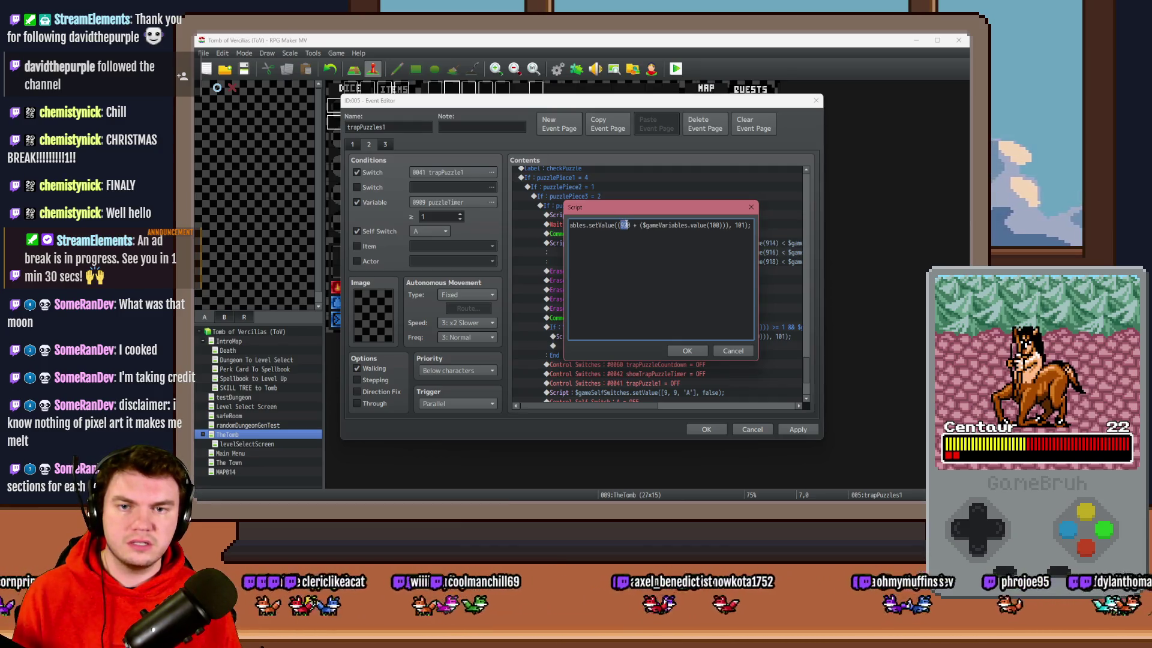
{"action": "left_click", "coordinate": [626, 225]}
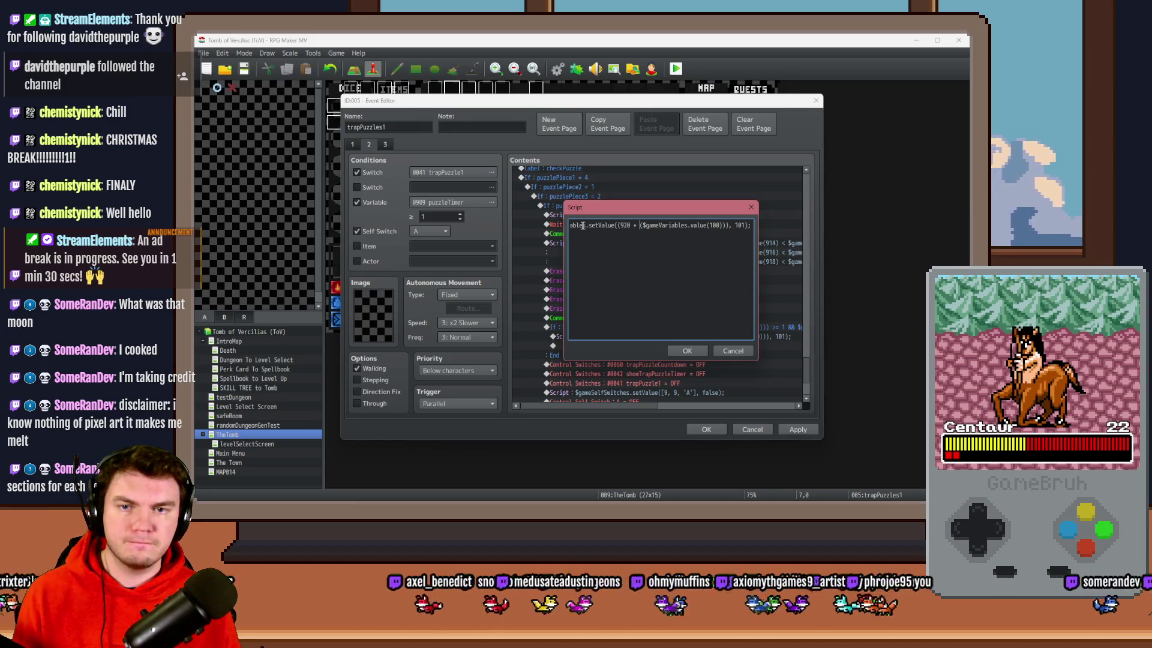
{"action": "key", "text": "Home"}
{"action": "left_click", "coordinate": [660, 225]}
{"action": "left_click_drag", "start_coordinate": [696, 225], "coordinate": [745, 225]}
{"action": "key", "text": "End"}
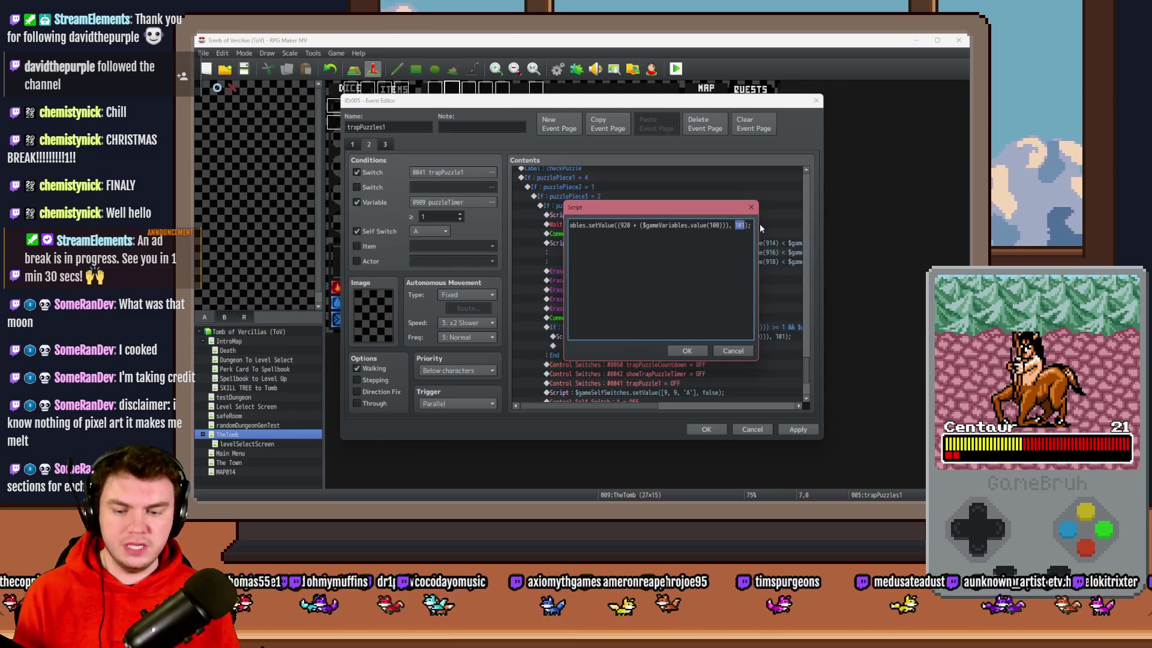
{"action": "type", "text": "$g"}
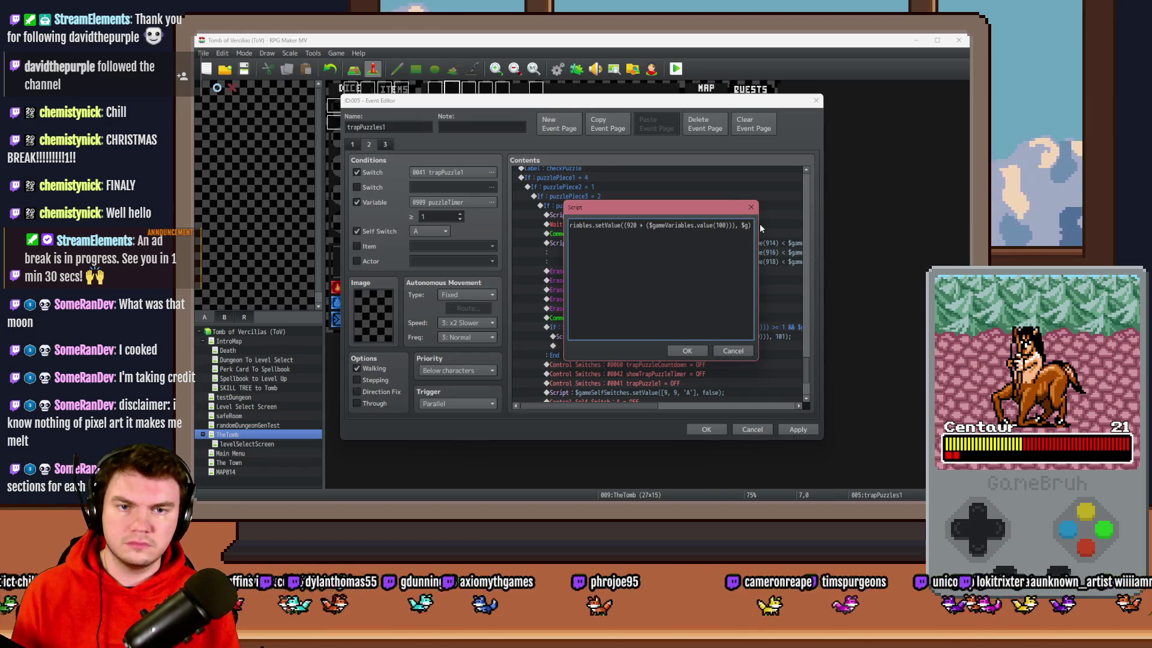
{"action": "type", "text": "meVariabl"}
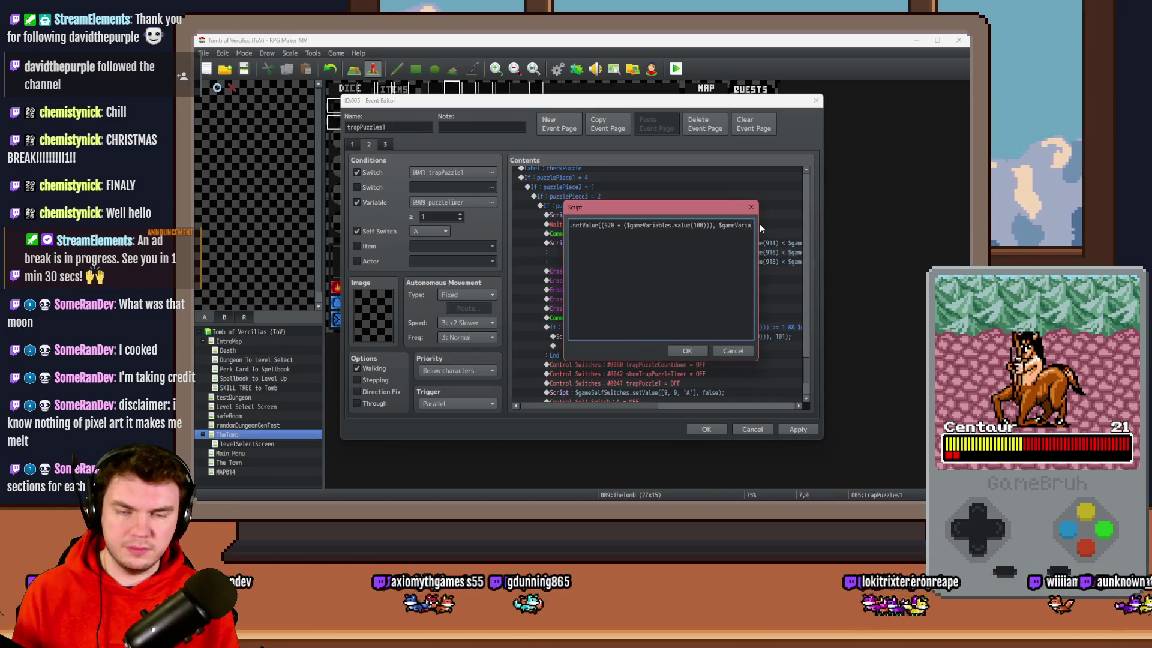
{"action": "type", "text": "es."}
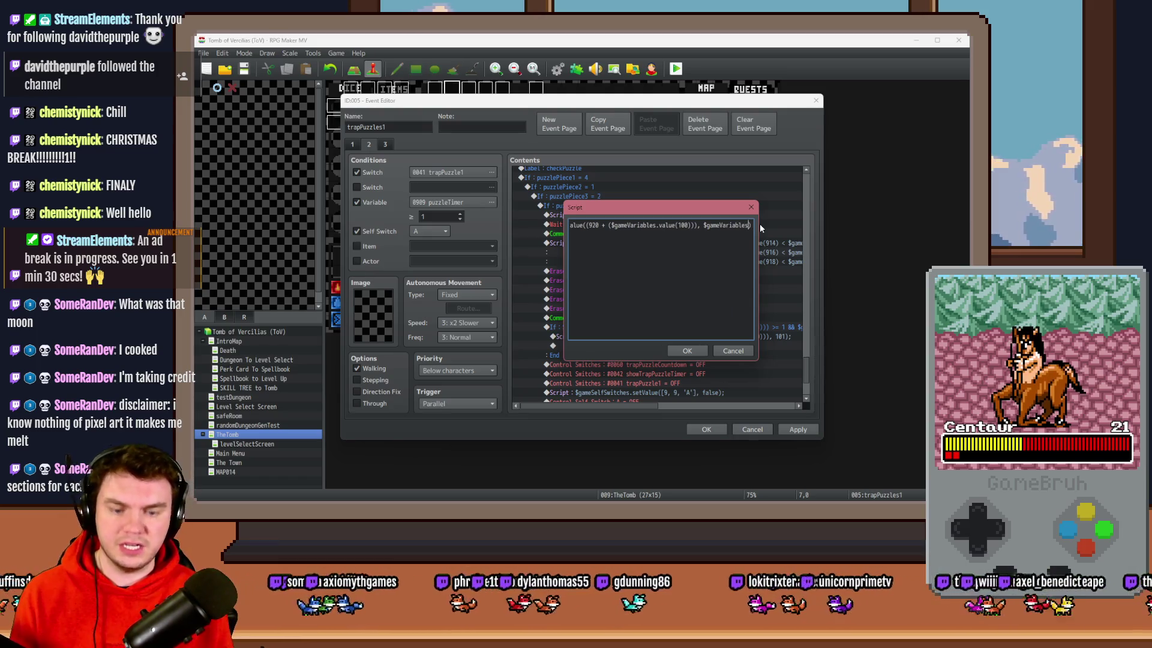
{"action": "type", "text": "value()"}
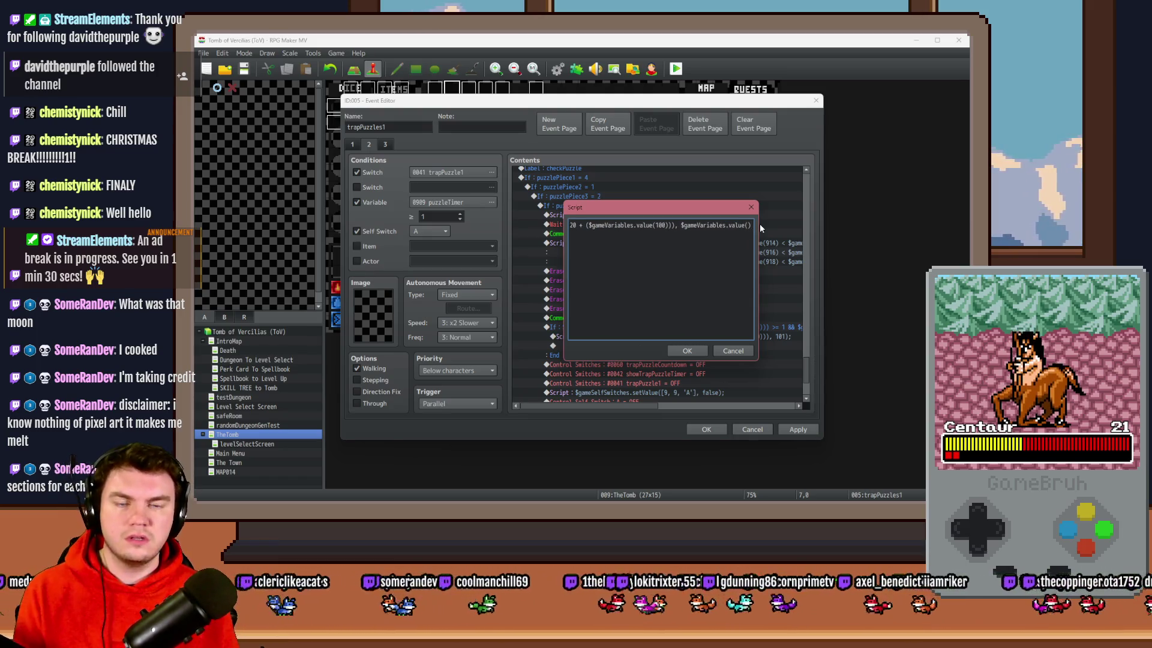
{"action": "type", "text": "920"}
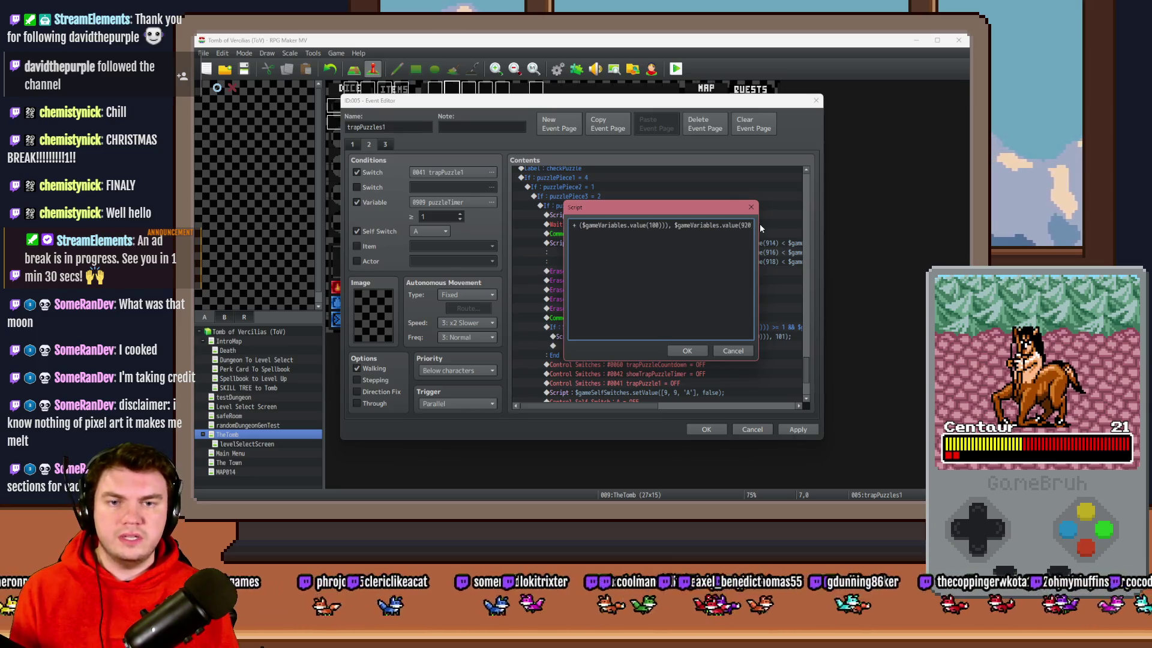
{"action": "type", "text": " +"}
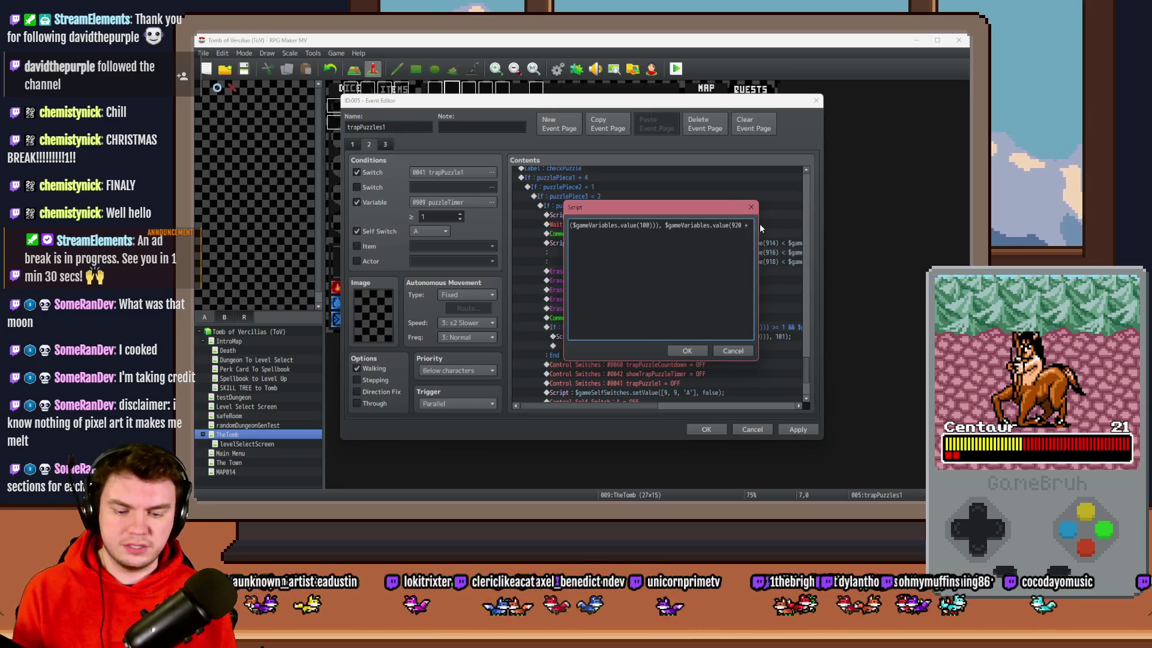
{"action": "type", "text": "$gameVariabl"}
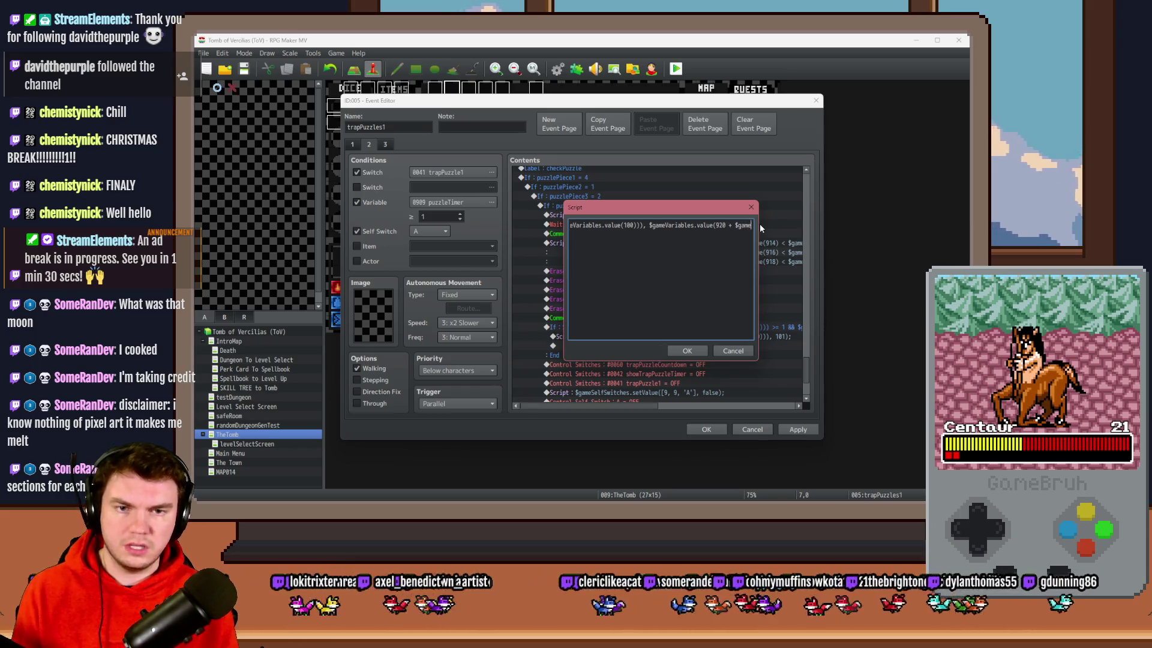
{"action": "type", "text": "es.vlau"}
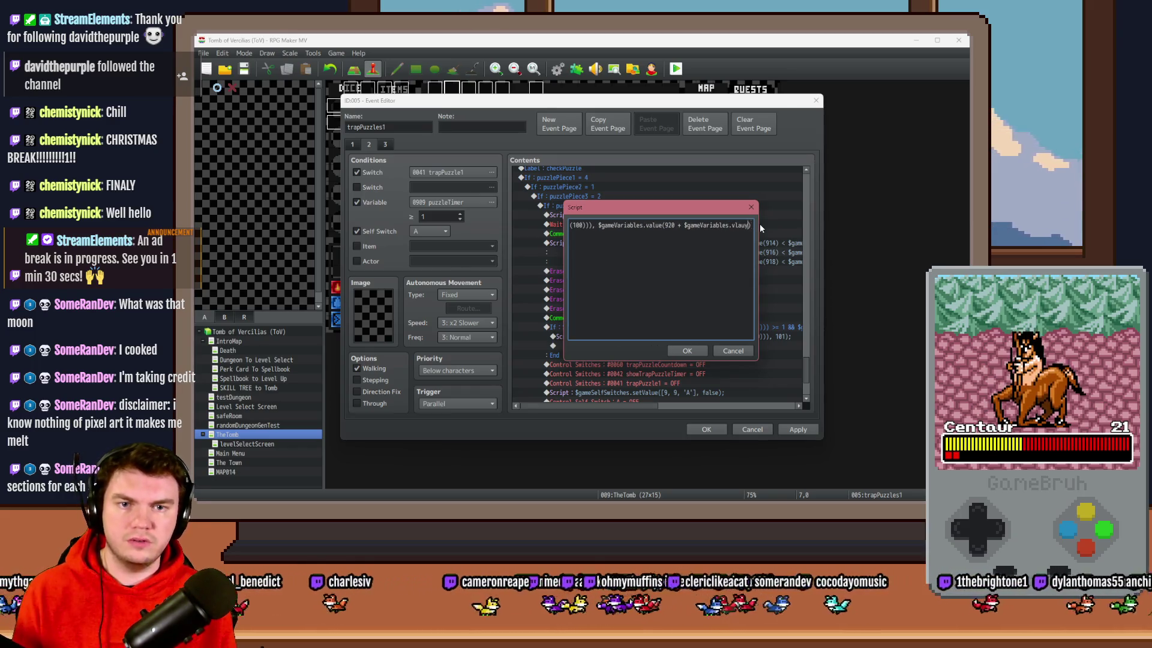
{"action": "type", "text": "alue(100"}
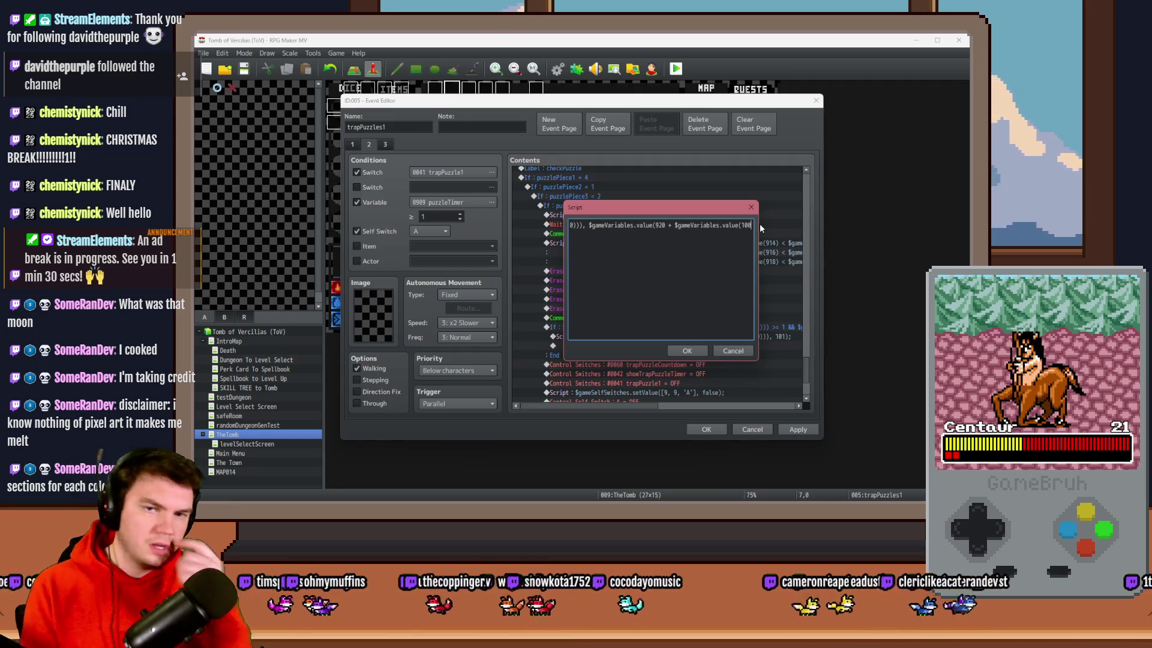
{"action": "key", "text": "Right"}
{"action": "key", "text": "Right"}
{"action": "key", "text": "Right"}
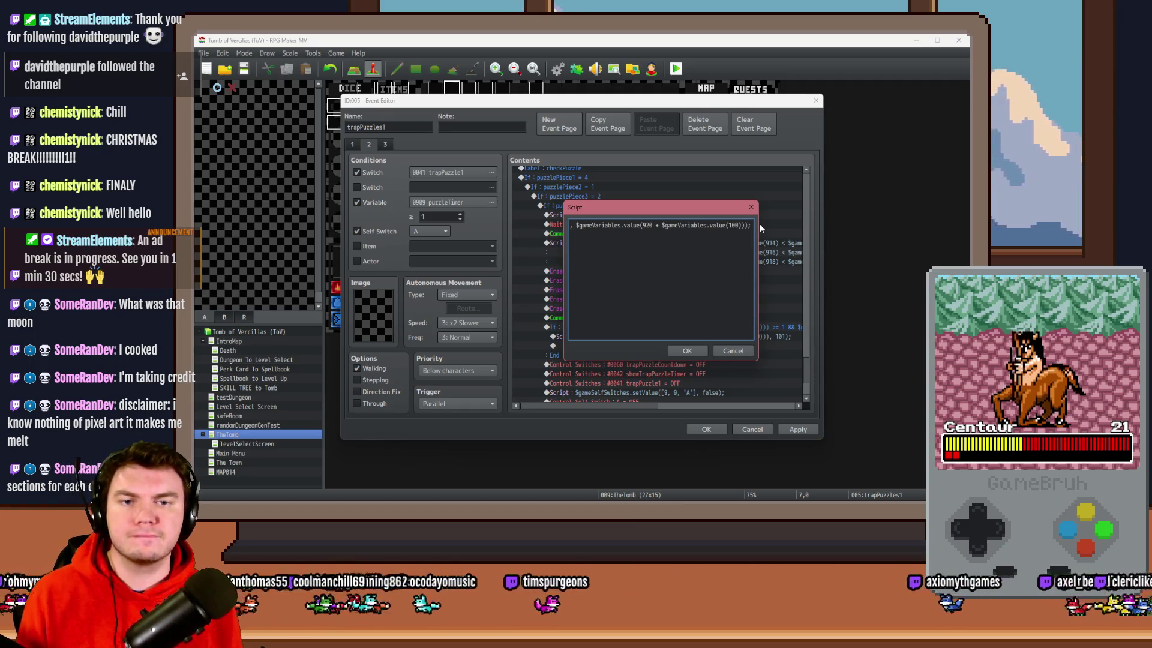
{"action": "key", "text": "Left"}
{"action": "type", "text": "+ 100"}
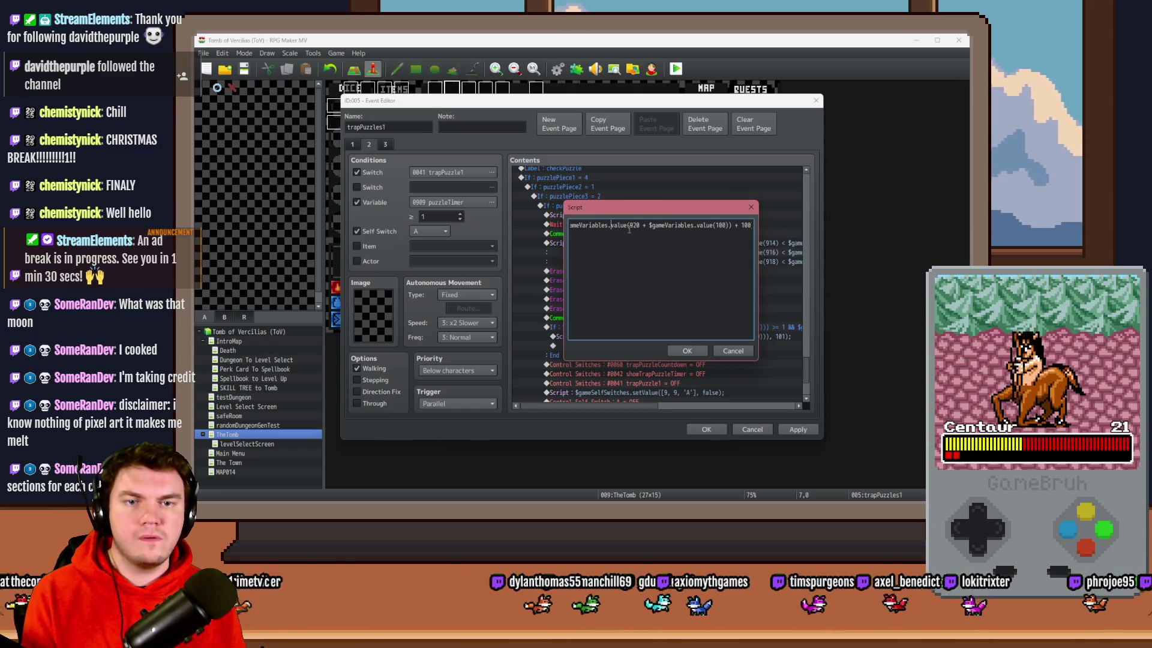
{"action": "key", "text": "Home"}
{"action": "key", "text": "ctrl+Right"}
{"action": "key", "text": "ctrl+Right"}
{"action": "type", "text": "setV"}
{"action": "key", "text": "Delete"}
{"action": "type", "text": "("}
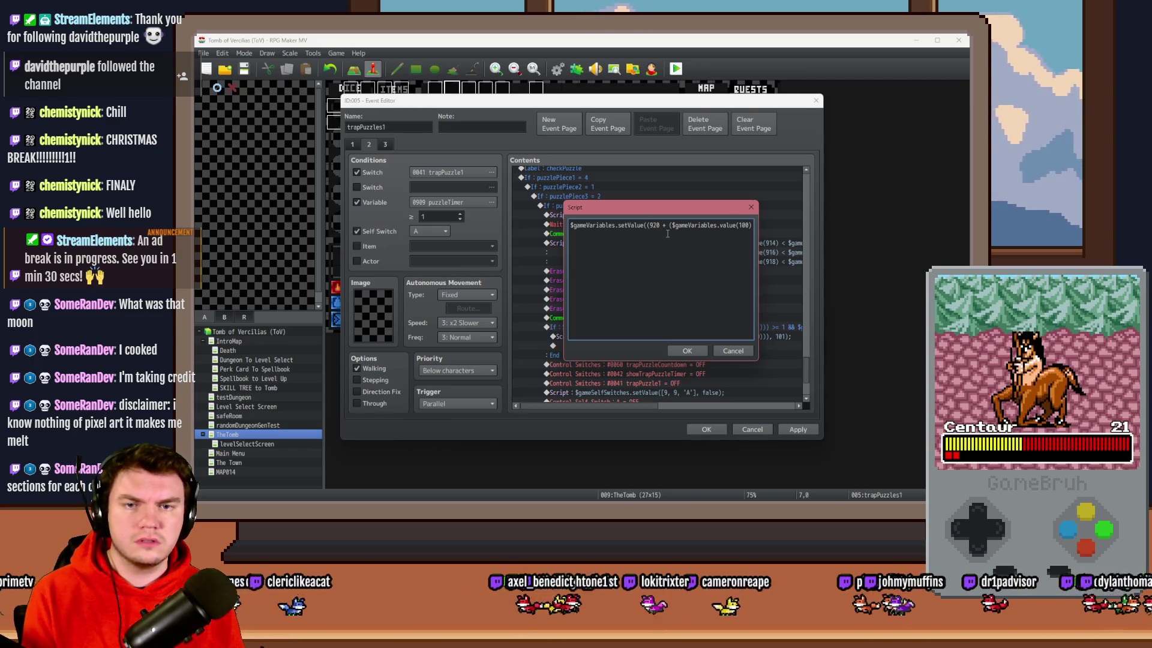
{"action": "key", "text": "BackSpace"}
{"action": "left_click", "coordinate": [667, 233]}
{"action": "key", "text": "BackSpace"}
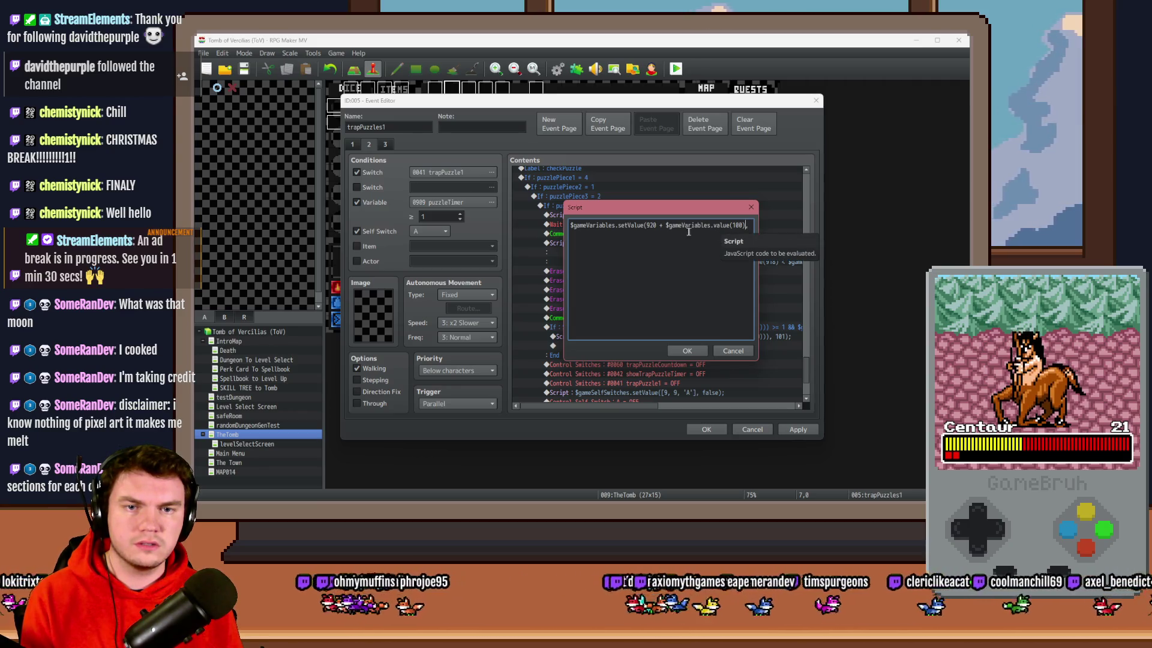
- Fix the missing parenthesis in the setValue script, review the line, and confirm it
{"action": "left_click_drag", "start_coordinate": [646, 225], "coordinate": [747, 227]}
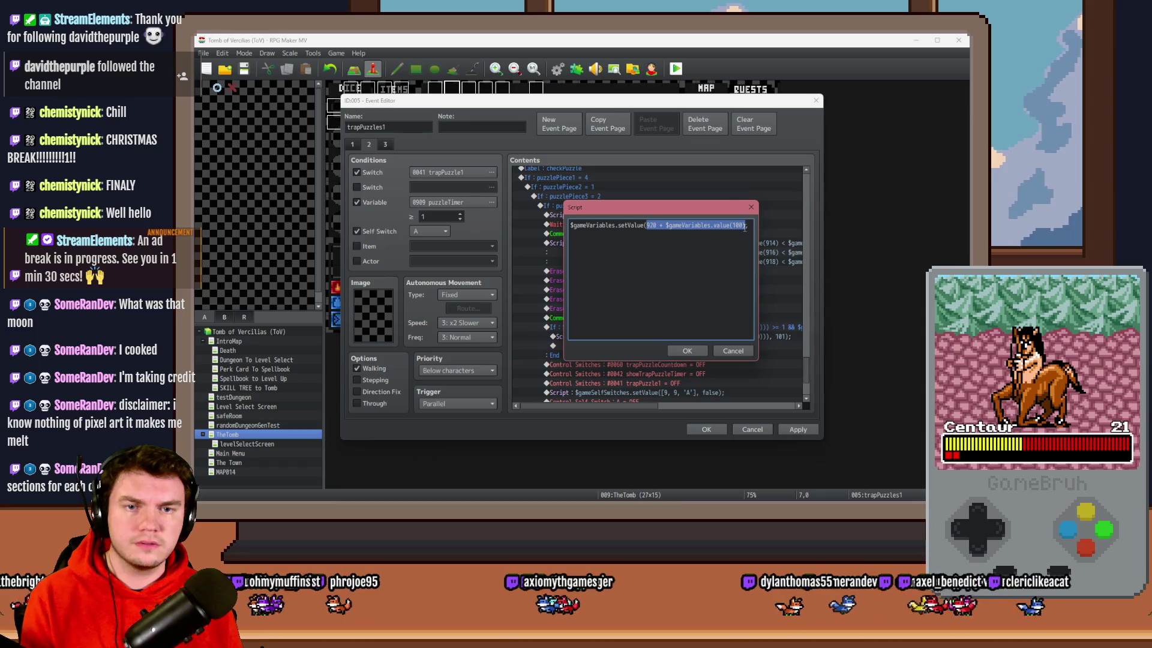
{"action": "left_click", "coordinate": [671, 232]}
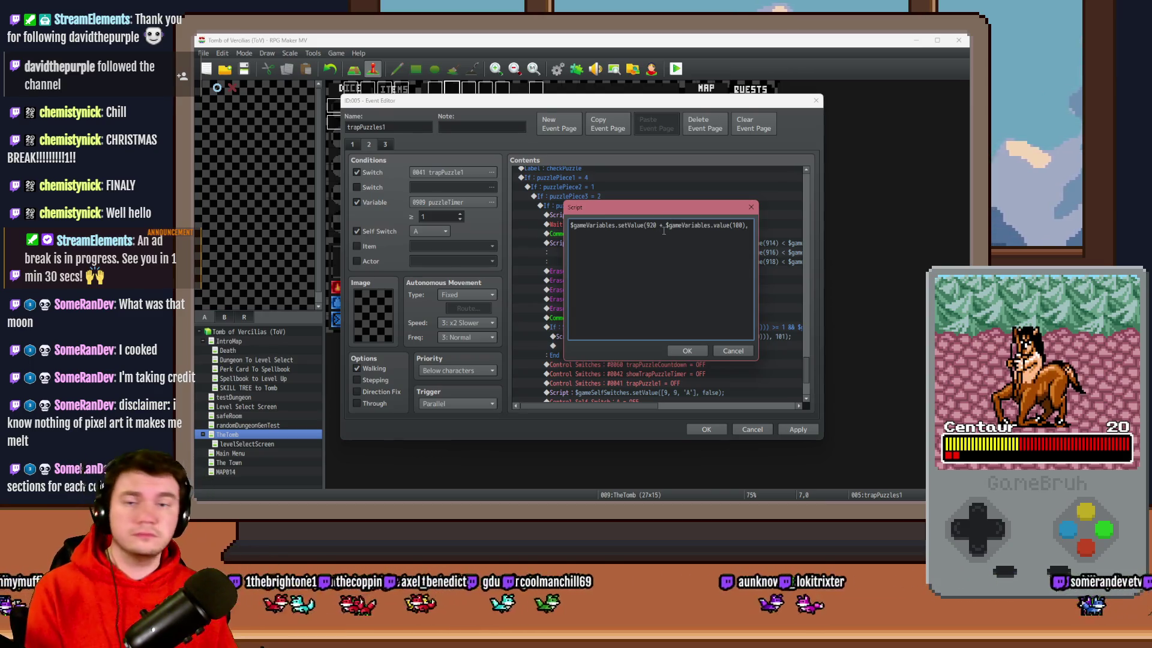
{"action": "mouse_move", "coordinate": [679, 210]}
{"action": "left_mouse_down"}
{"action": "mouse_move", "coordinate": [673, 286]}
{"action": "mouse_move", "coordinate": [671, 219]}
{"action": "left_mouse_up"}
{"action": "key", "text": "Right"}
{"action": "key", "text": "Right"}
{"action": "key", "text": "Right"}
{"action": "left_click", "coordinate": [599, 227]}
{"action": "type", "text": "("}
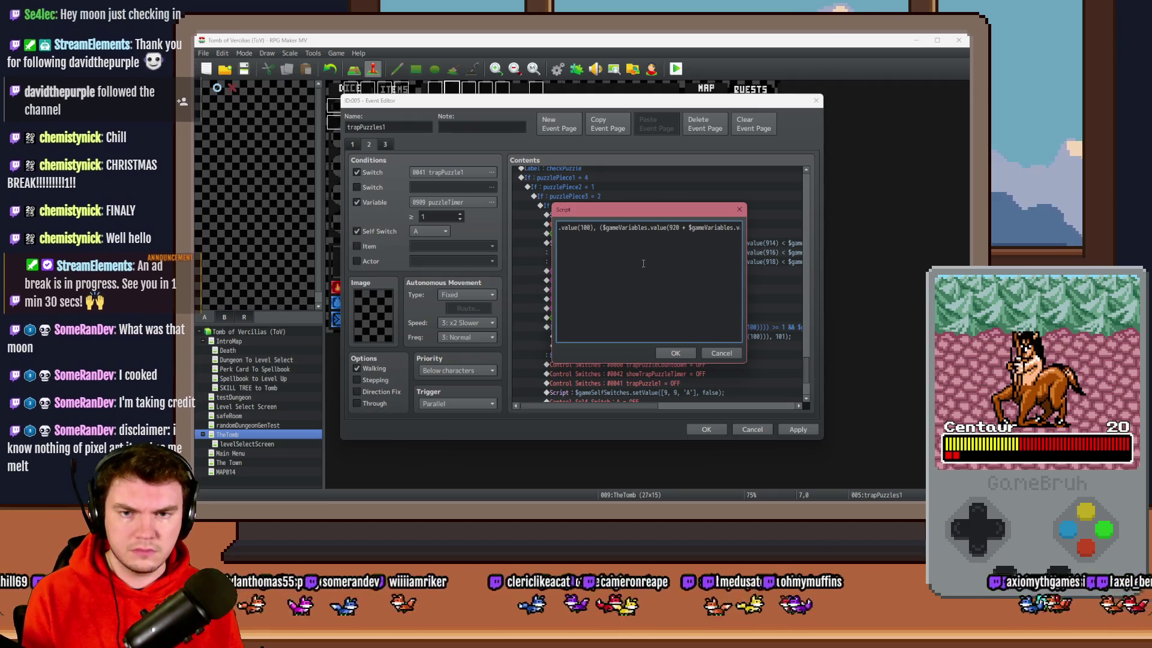
{"action": "key", "text": "Right"}
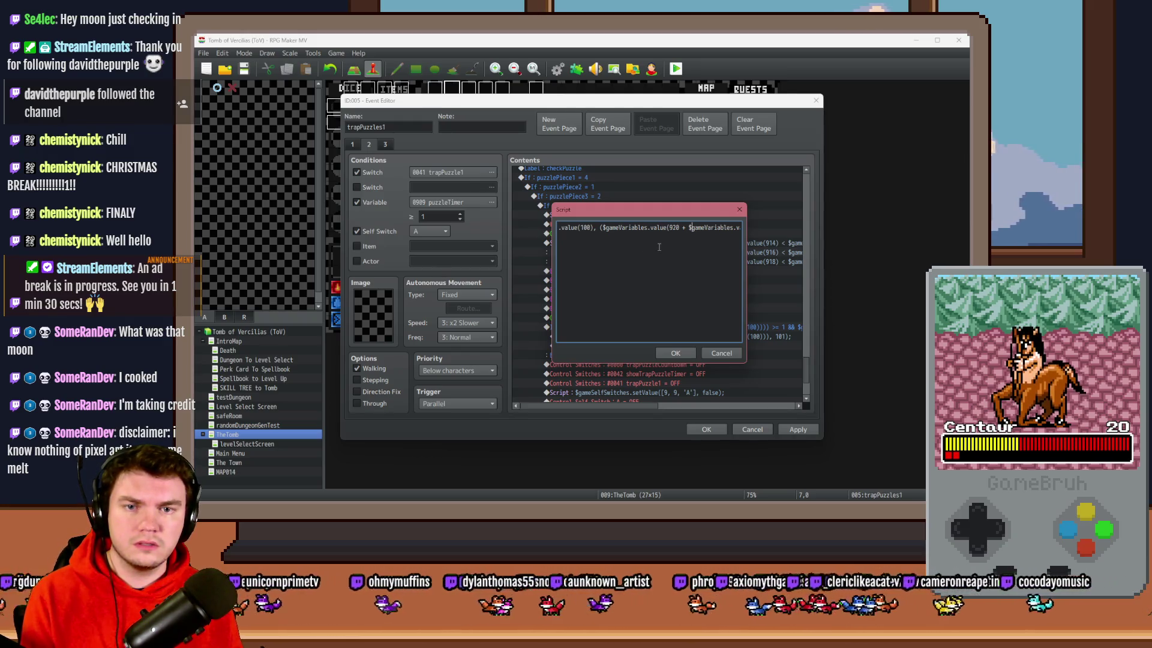
{"action": "key", "text": "Right"}
{"action": "key", "text": "Right"}
{"action": "key", "text": "Right"}
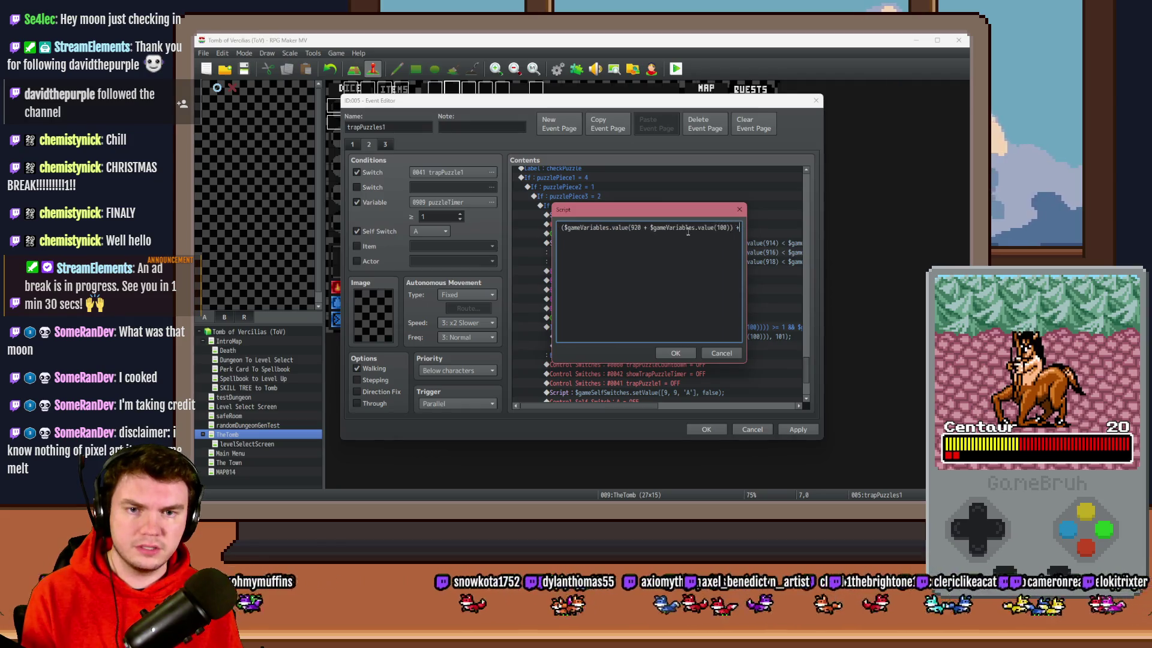
{"action": "key", "text": "Right"}
{"action": "key", "text": "Right"}
{"action": "key", "text": "Right"}
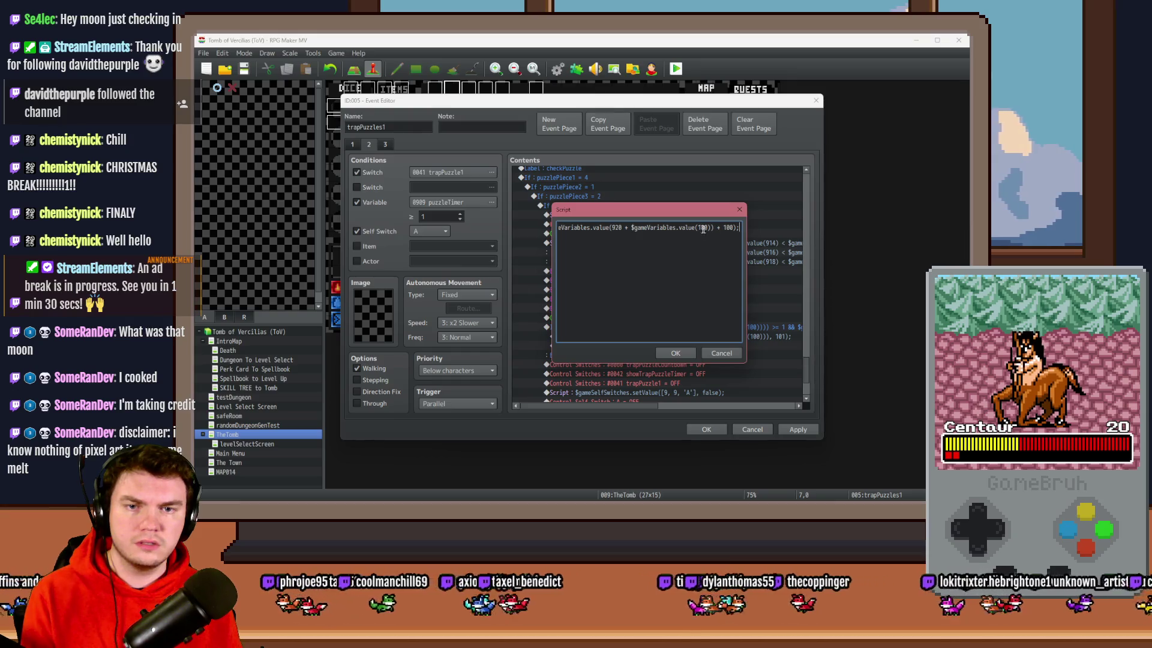
{"action": "key", "text": "Home"}
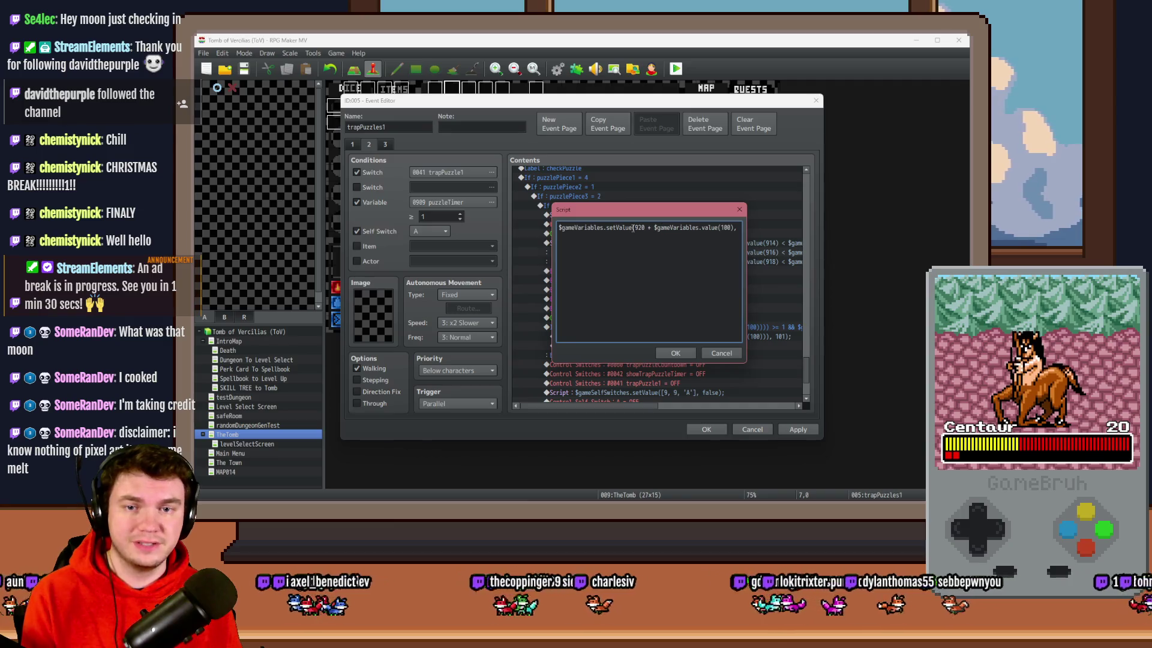
{"action": "key", "text": "Right"}
{"action": "key", "text": "Right"}
{"action": "key", "text": "Right"}
{"action": "key", "text": "Right"}
{"action": "key", "text": "Right"}
{"action": "key", "text": "Right"}
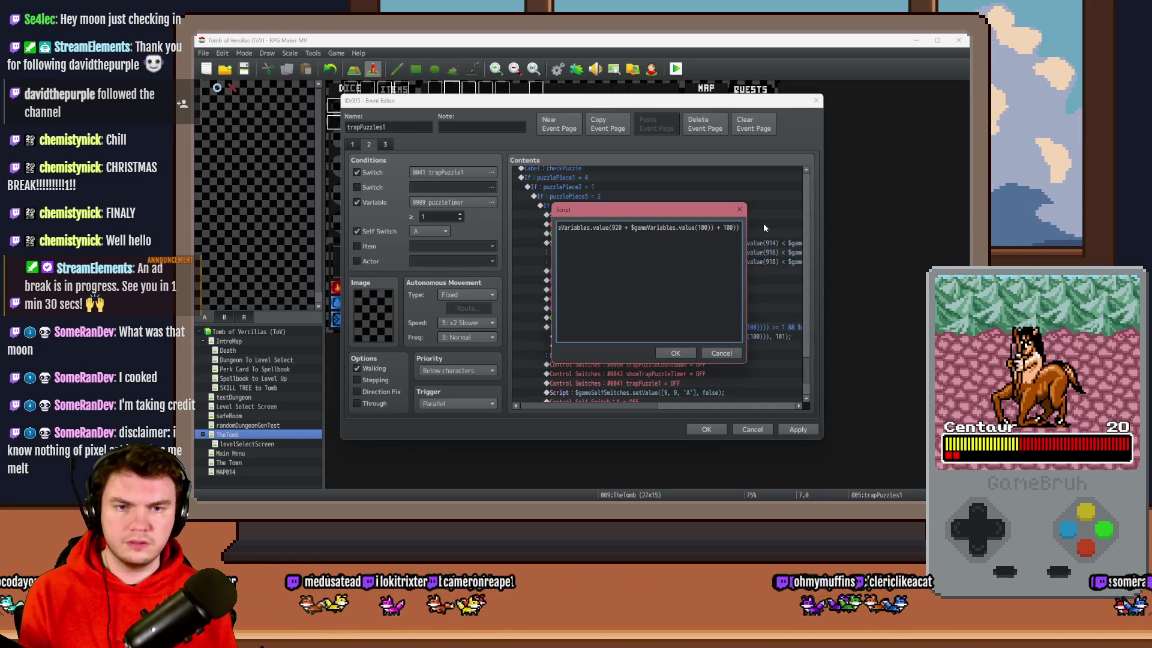
{"action": "left_click", "coordinate": [676, 353]}
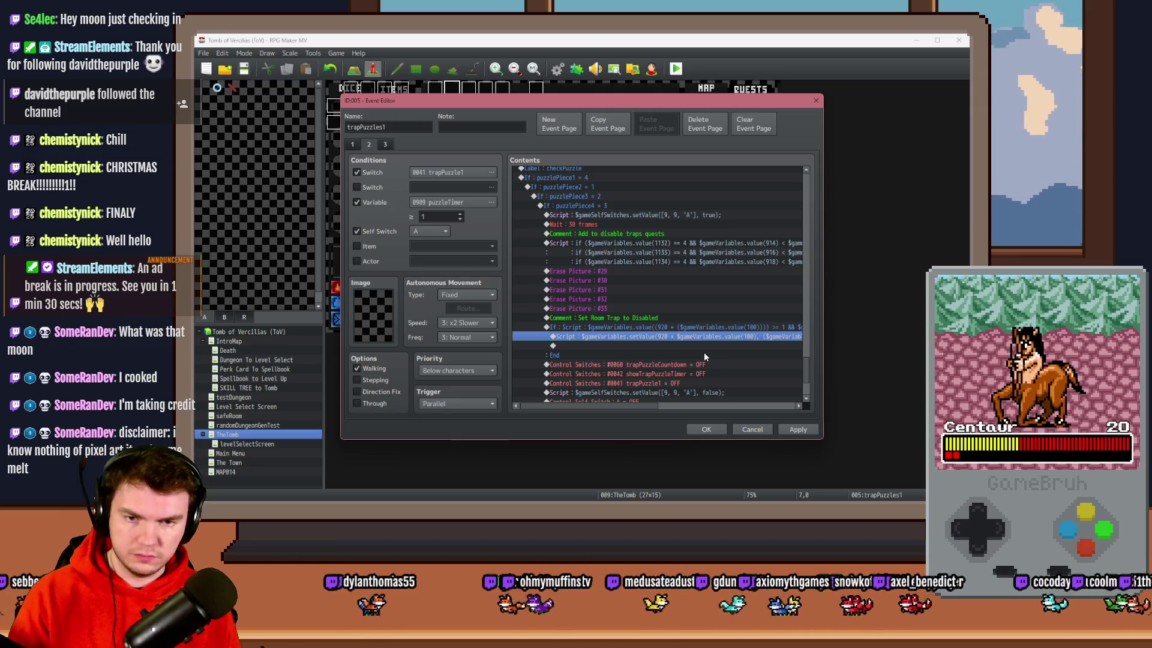
- Save the event, check the trap If block in Execute Room Traps, and launch a playtest
{"action": "left_click", "coordinate": [706, 429]}
{"action": "left_click", "coordinate": [557, 69]}
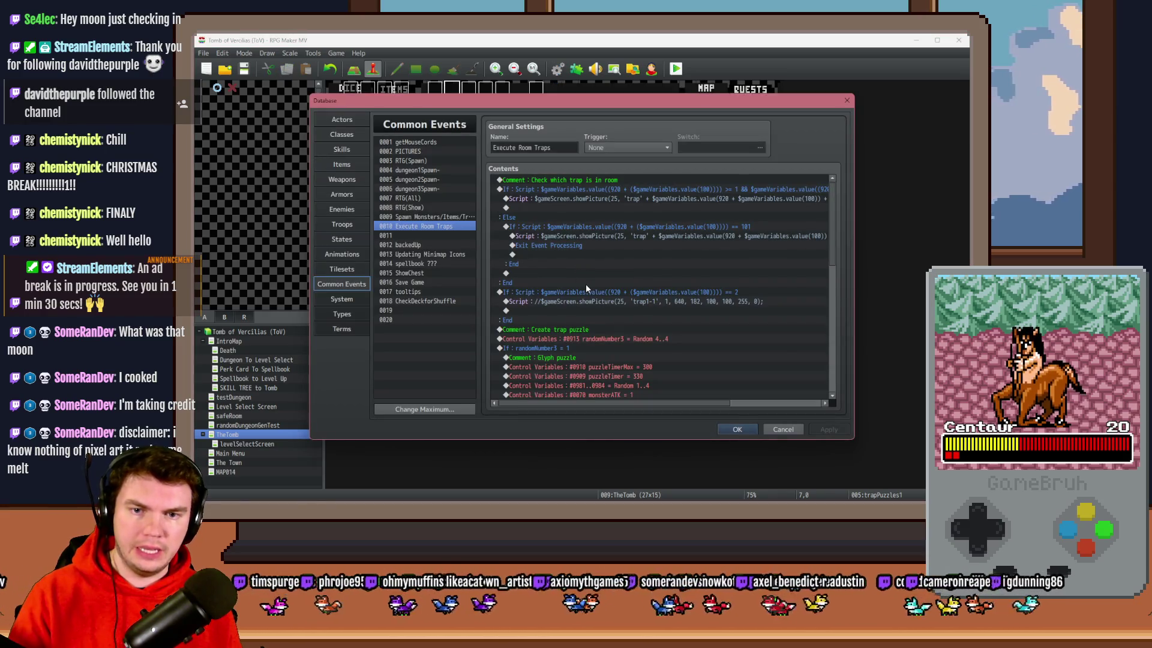
{"action": "left_click", "coordinate": [591, 293]}
{"action": "left_click", "coordinate": [597, 284]}
{"action": "left_click", "coordinate": [598, 292]}
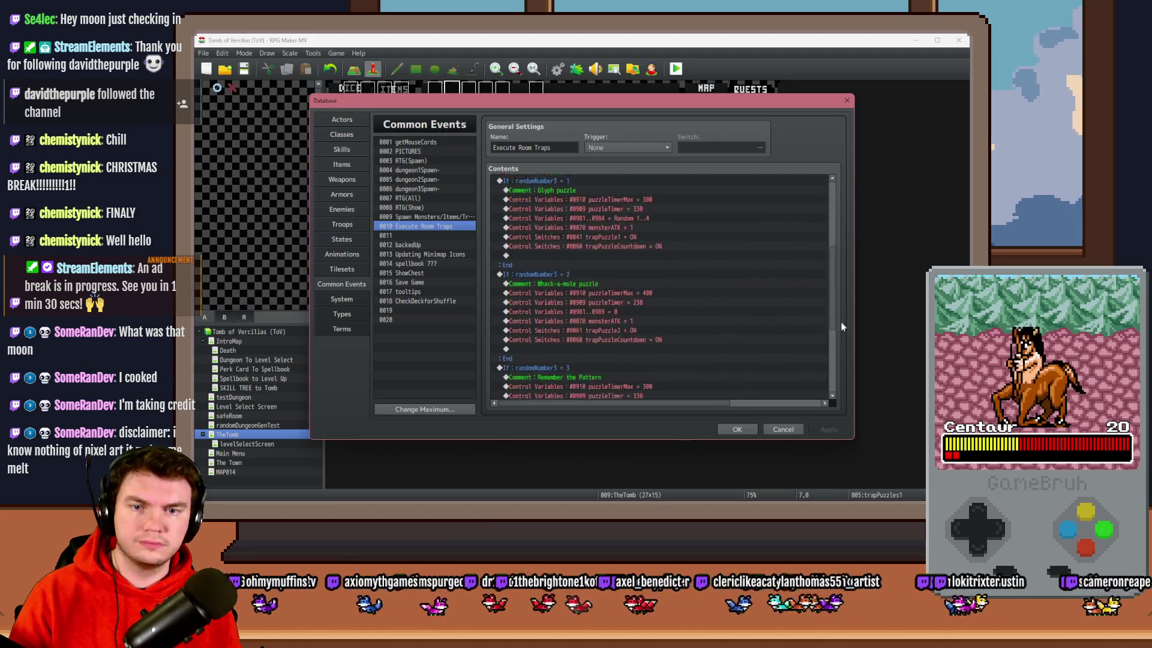
{"action": "left_click", "coordinate": [735, 428]}
{"action": "left_click", "coordinate": [675, 68]}
{"action": "left_click", "coordinate": [528, 282]}
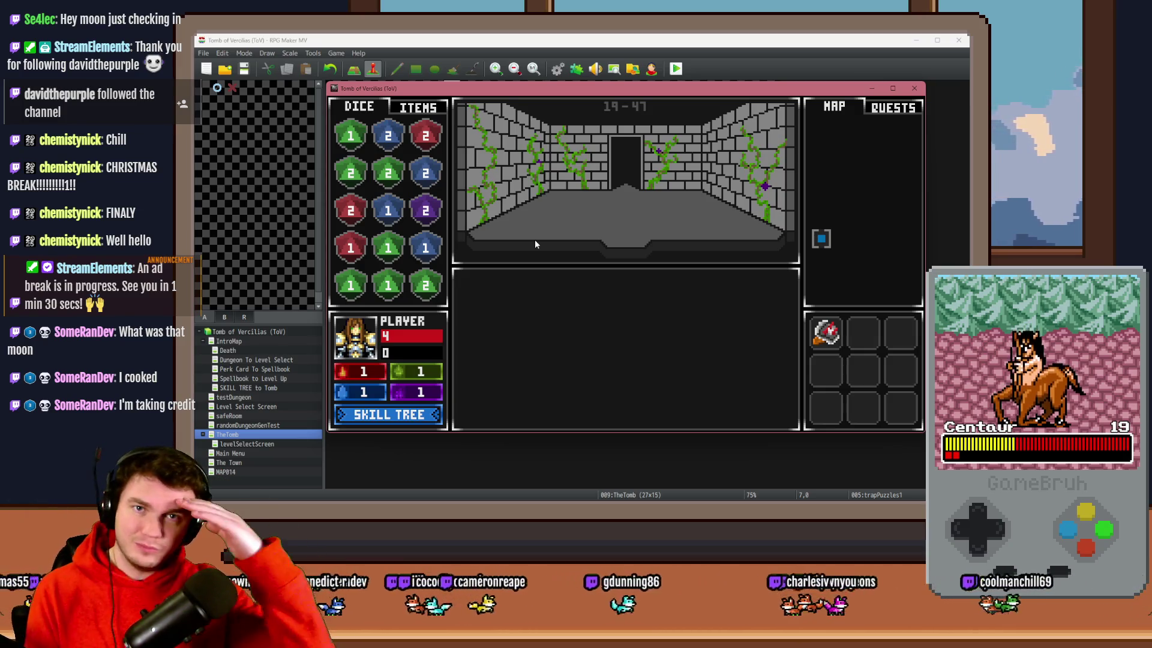
- Enter the trap room and rotate the gem rings until the trap101-1.png loading error appears, then close the playtest
{"action": "key", "text": "Up"}
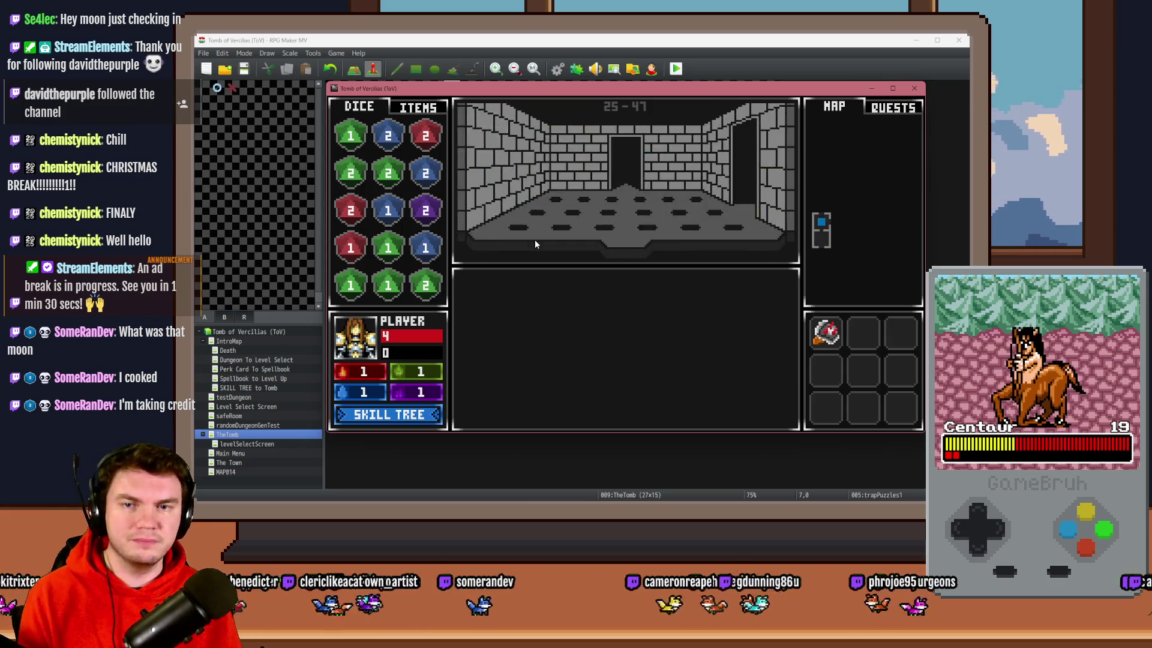
{"action": "left_click", "coordinate": [643, 262]}
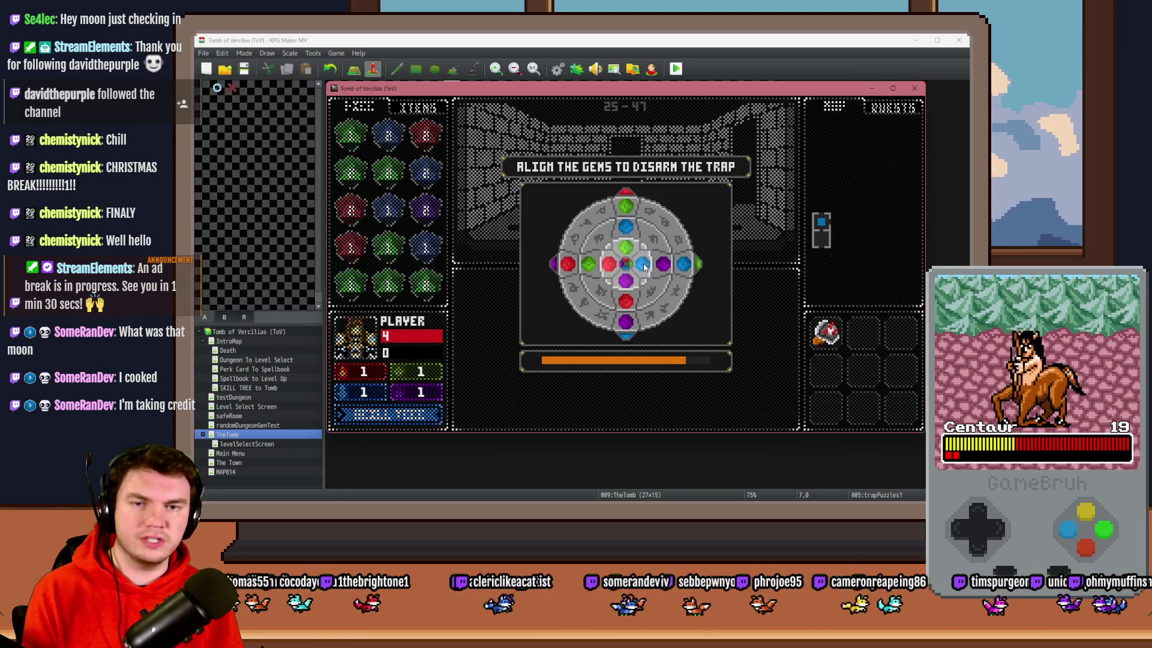
{"action": "left_click", "coordinate": [664, 258]}
{"action": "left_click", "coordinate": [664, 258]}
{"action": "left_click", "coordinate": [685, 241]}
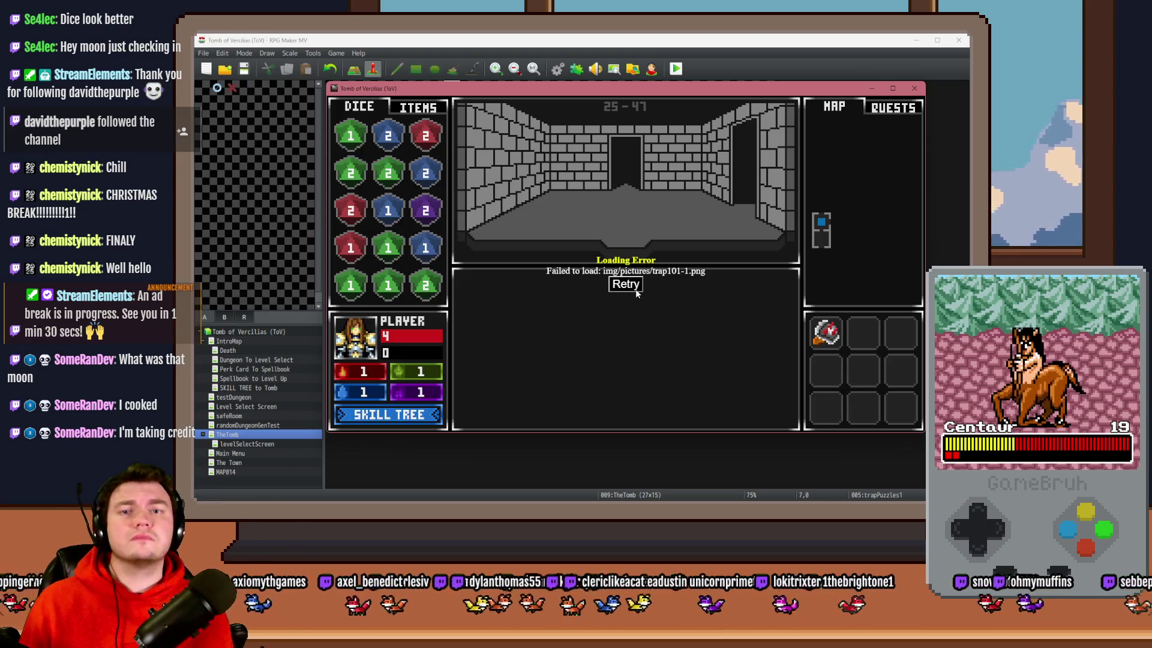
{"action": "left_click", "coordinate": [914, 89]}
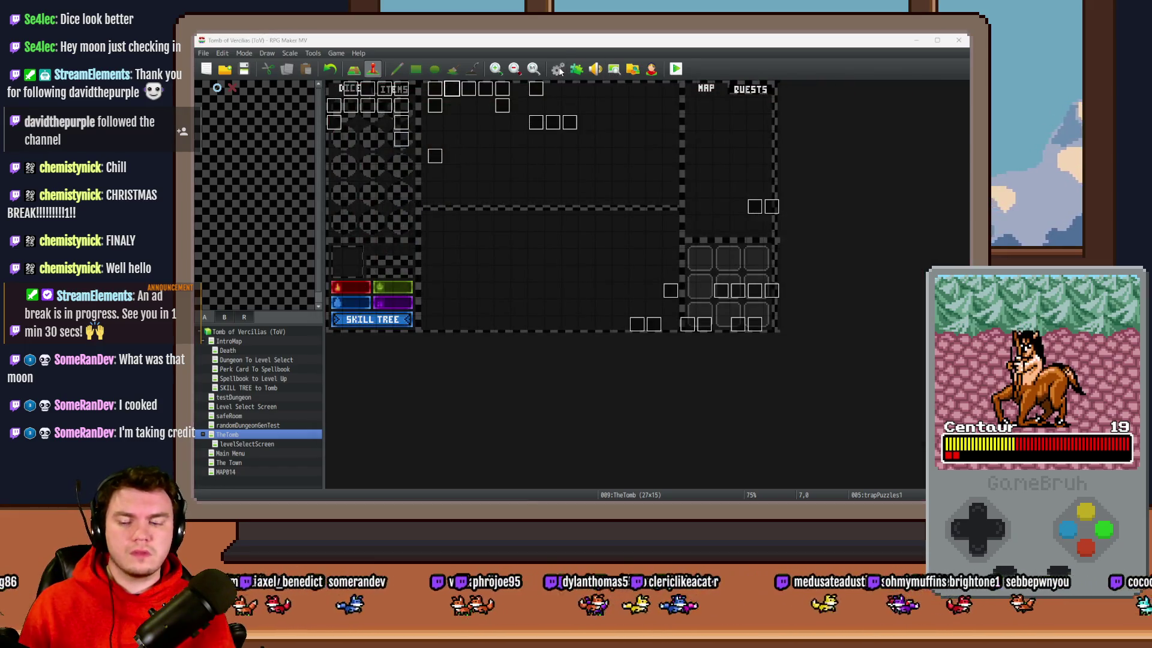
- Open the second trap conditional branch's script condition in Execute Room Traps
{"action": "left_click", "coordinate": [558, 69]}
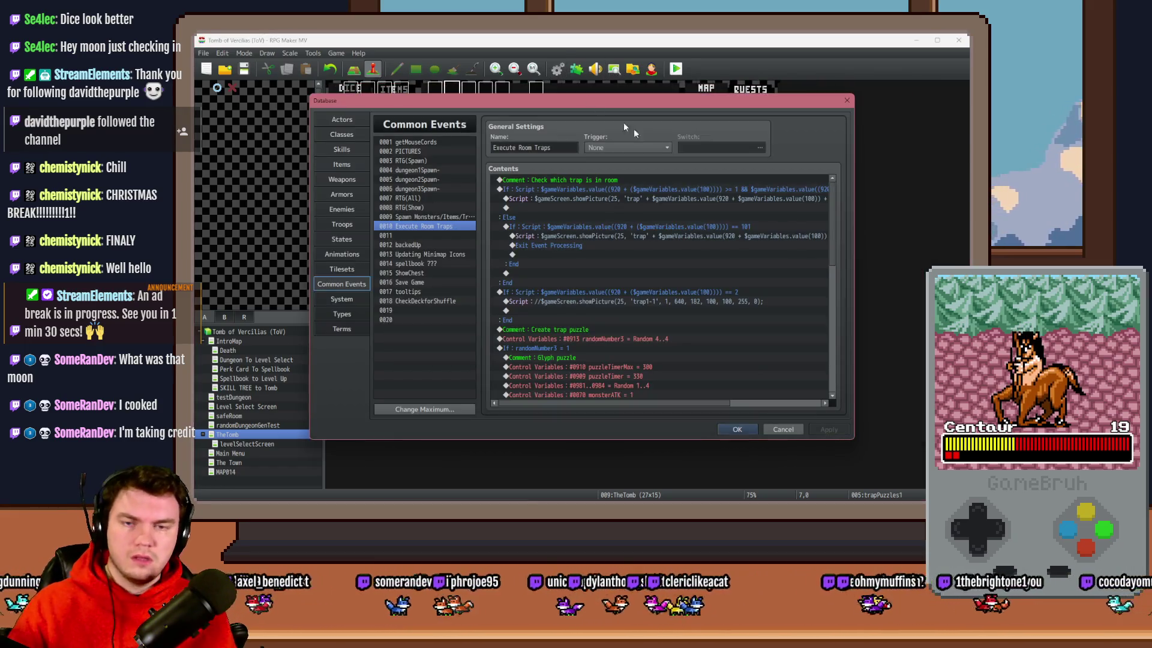
{"action": "left_click", "coordinate": [648, 226]}
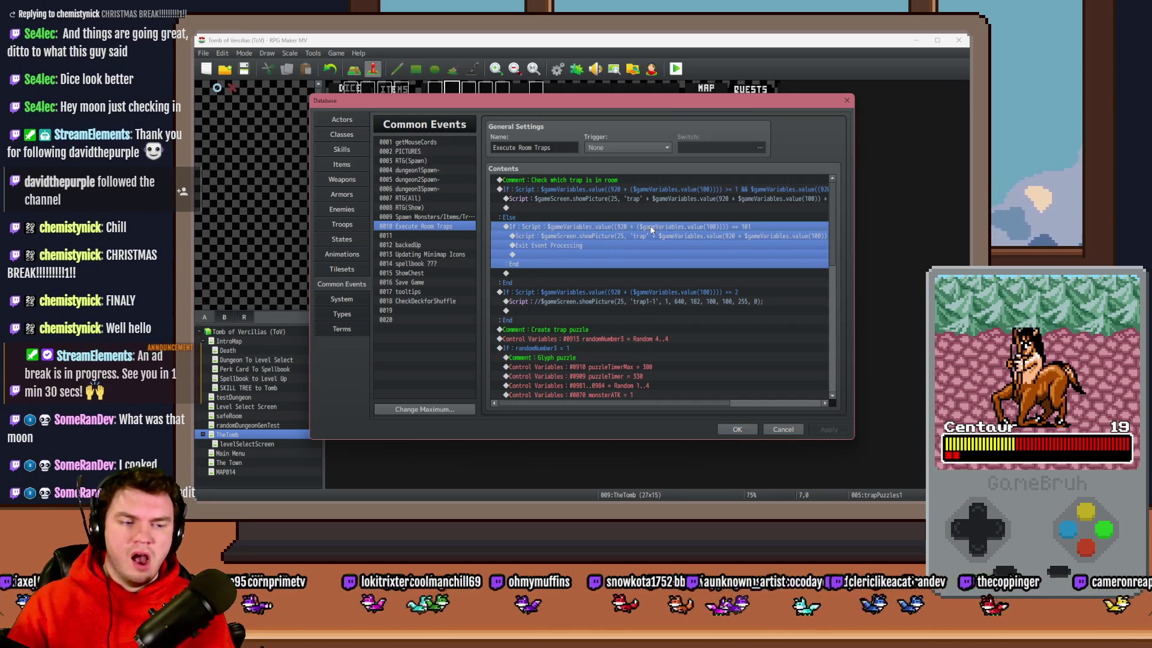
{"action": "double_click", "coordinate": [650, 226]}
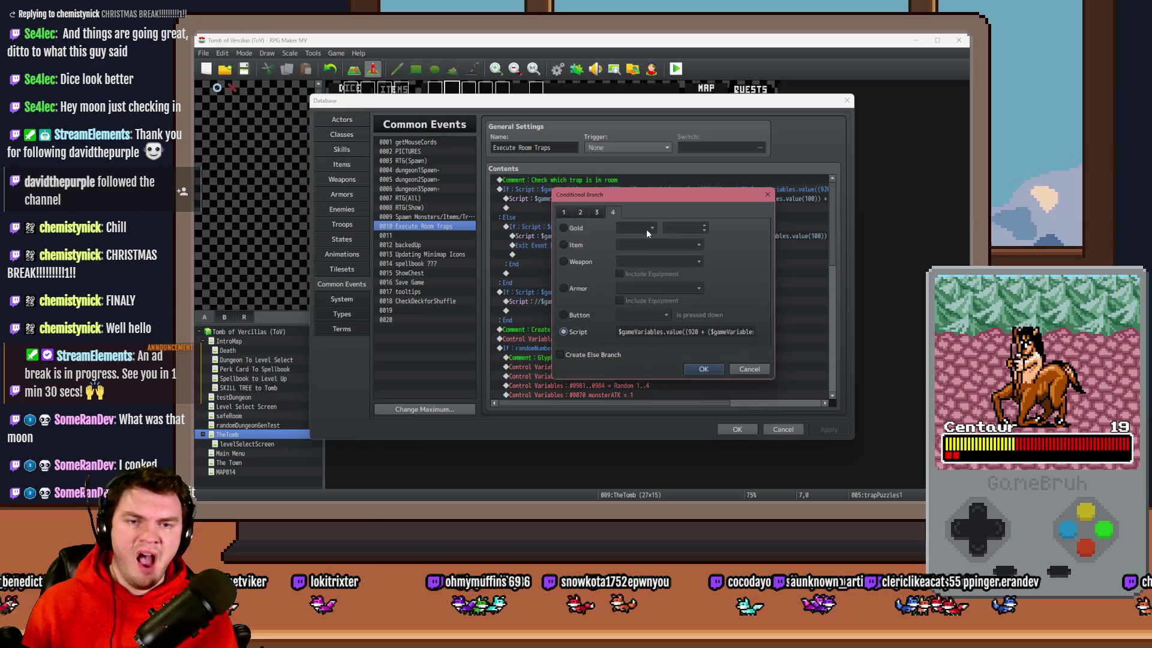
{"action": "left_click", "coordinate": [735, 333]}
{"action": "left_click_drag", "start_coordinate": [735, 333], "coordinate": [771, 333]}
{"action": "left_click", "coordinate": [752, 332]}
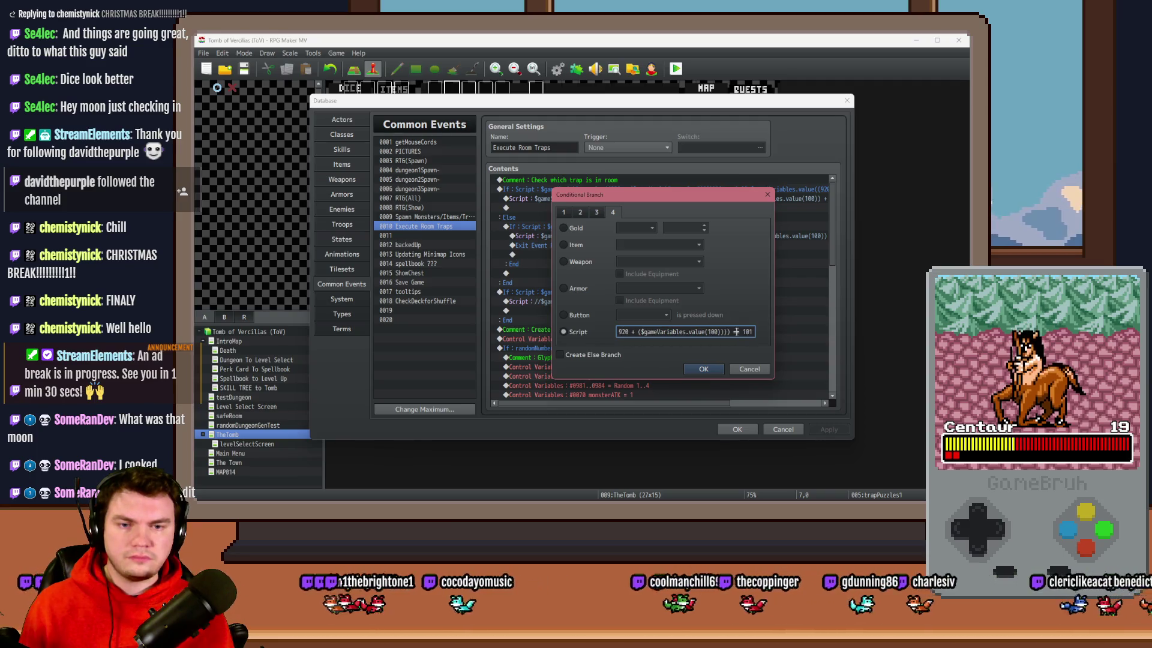
- Change the '== 101' comparison to a 101–199 range check and apply it
{"action": "key", "text": "Left"}
{"action": "key", "text": "Left"}
{"action": "key", "text": "Left"}
{"action": "key", "text": "BackSpace"}
{"action": "type", "text": ">"}
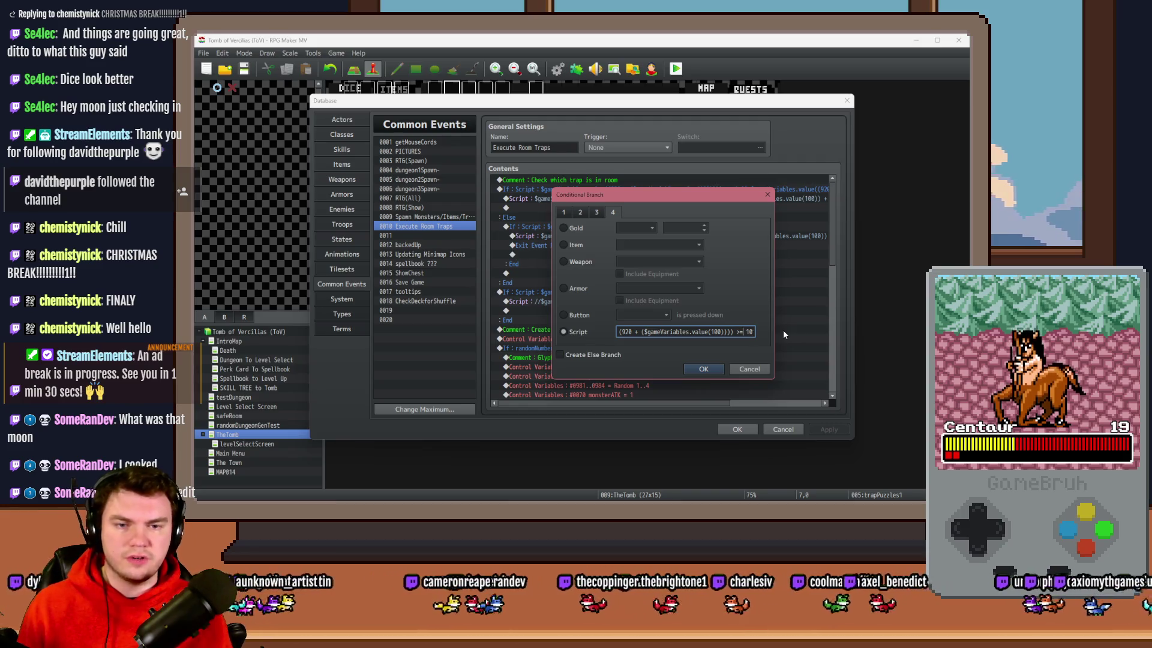
{"action": "key", "text": "End"}
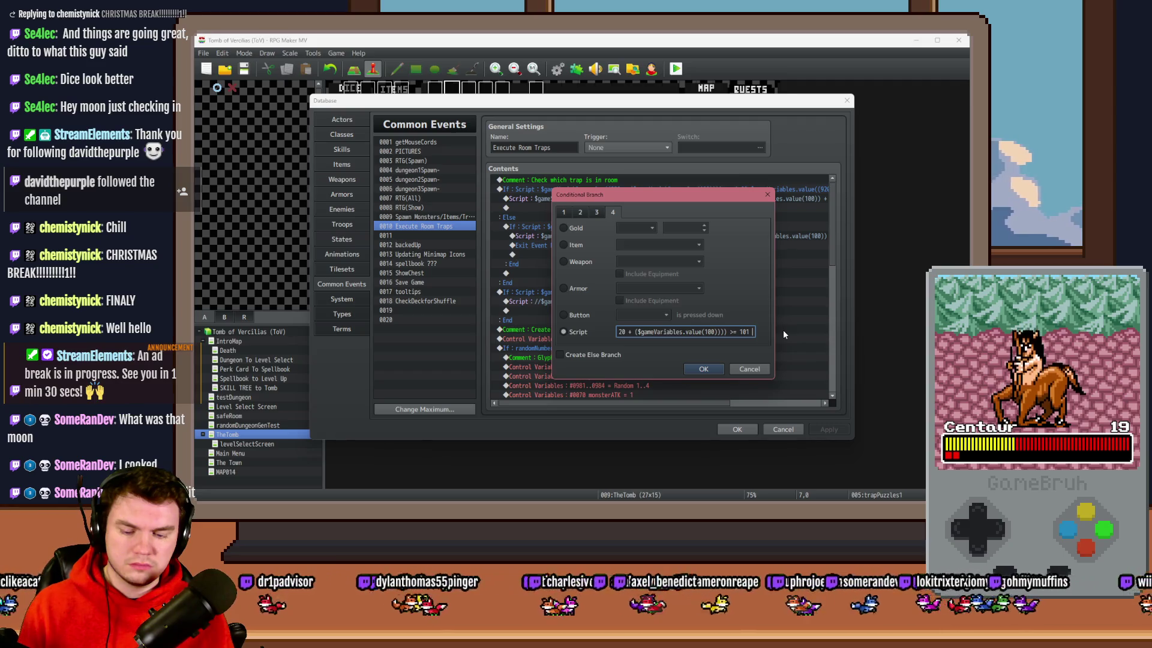
{"action": "type", "text": "&&"}
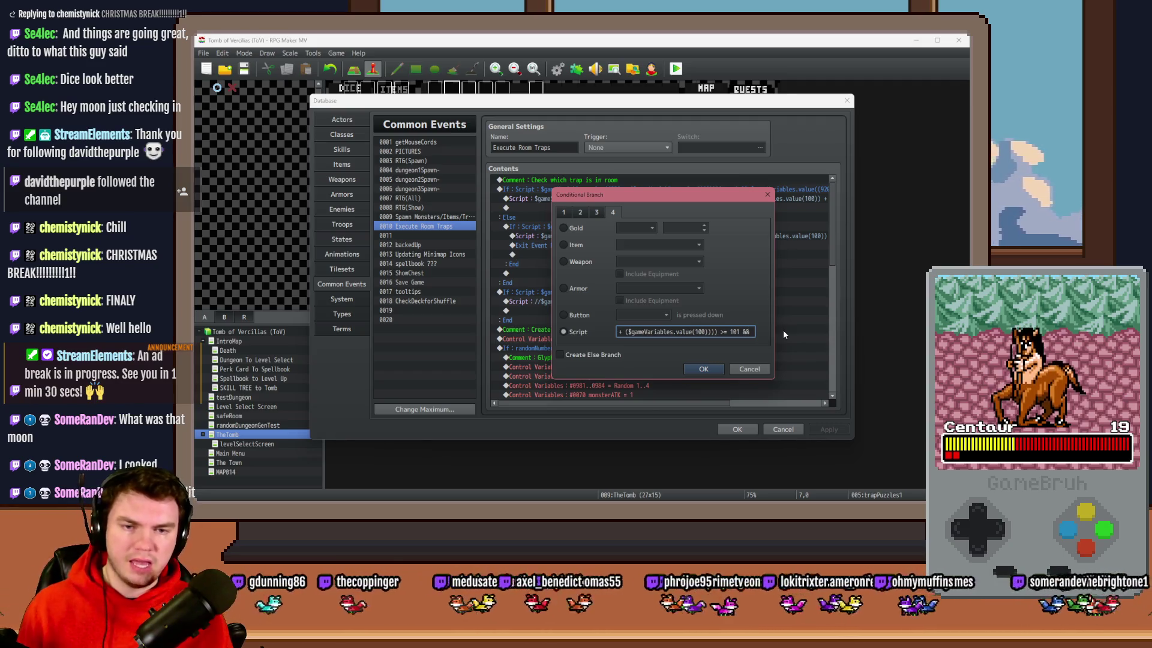
{"action": "key", "text": "ctrl+z"}
{"action": "key", "text": "ctrl+z"}
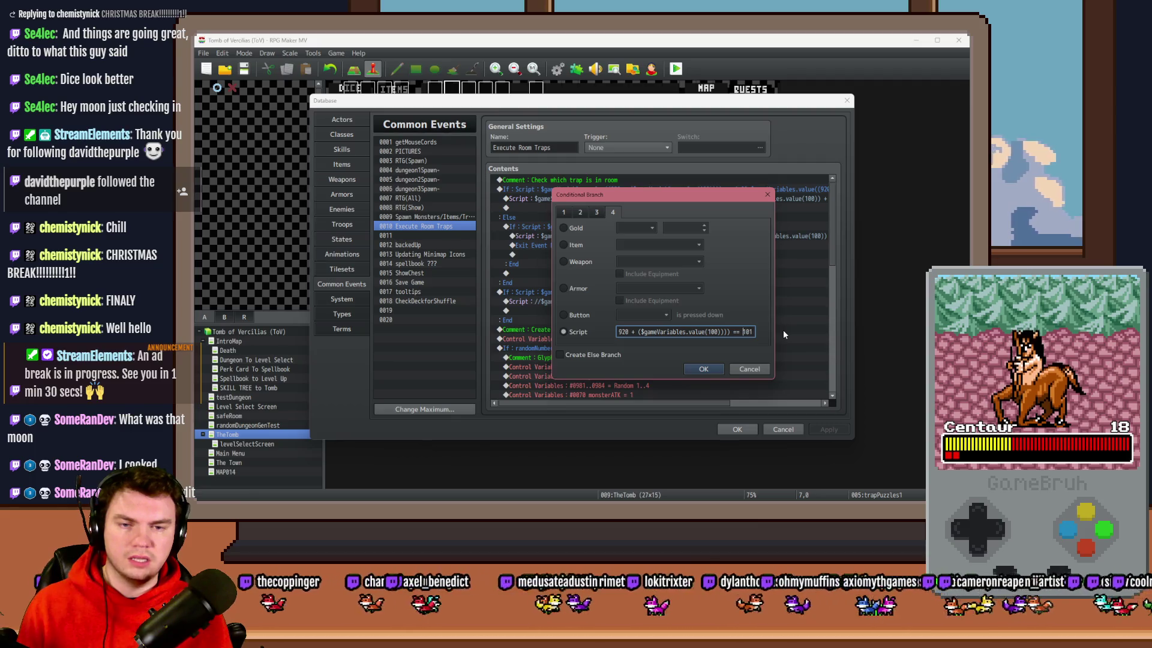
{"action": "key", "text": "BackSpace"}
{"action": "key", "text": "Left"}
{"action": "key", "text": "Left"}
{"action": "key", "text": "Left"}
{"action": "key", "text": "End"}
{"action": "key", "text": "BackSpace"}
{"action": "type", "text": "99"}
{"action": "left_click", "coordinate": [709, 369]}
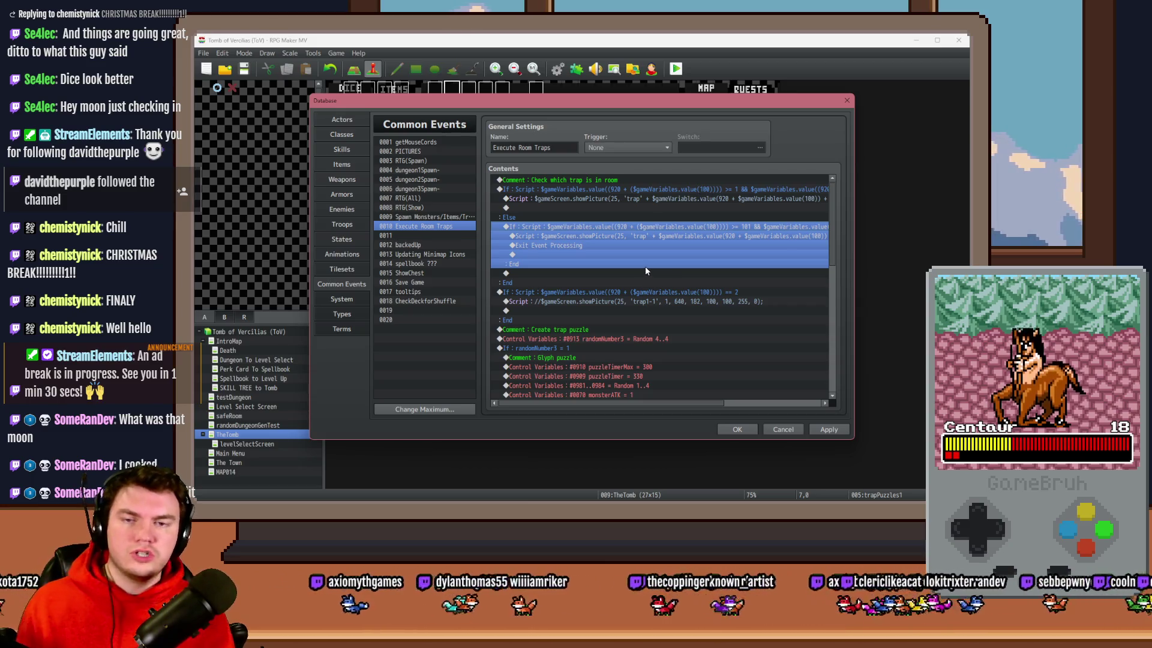
- In the 101–199 trap picture script, parenthesize the room's $gameVariables lookup and subtract 100
{"action": "double_click", "coordinate": [647, 236]}
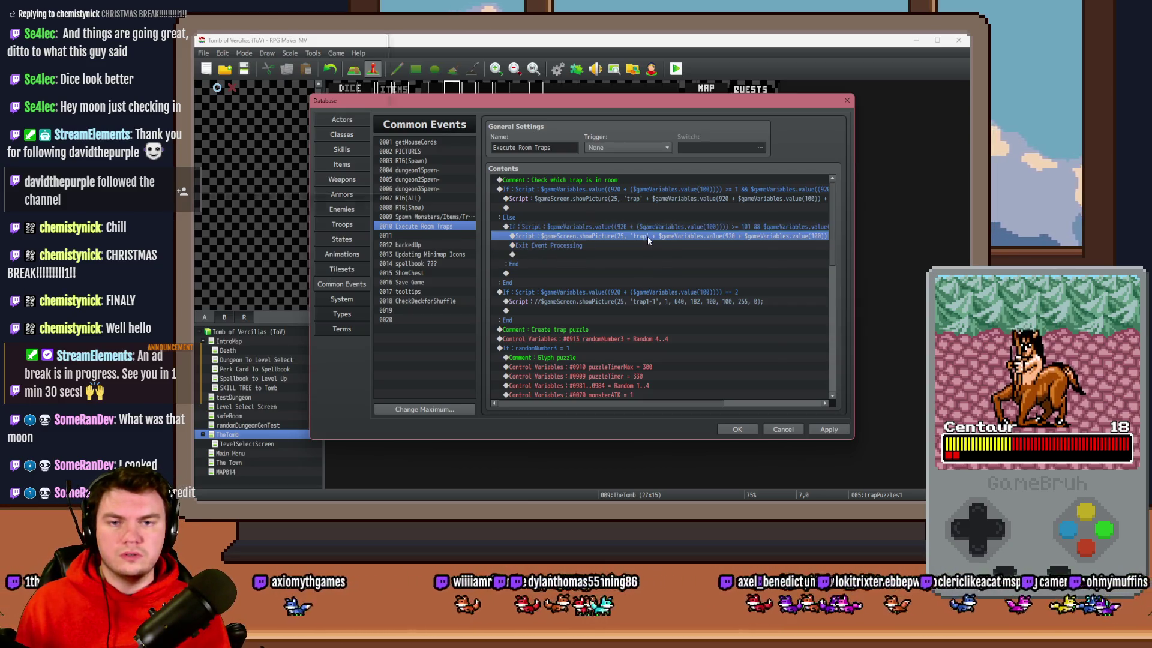
{"action": "left_click", "coordinate": [678, 229]}
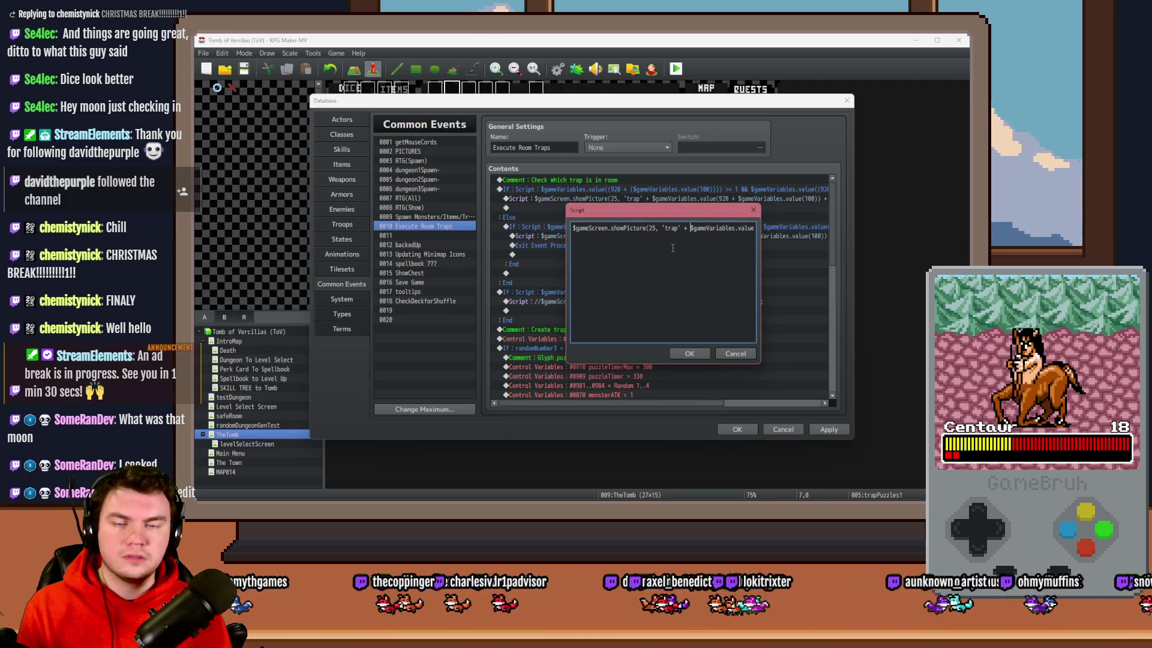
{"action": "key", "text": "Right"}
{"action": "key", "text": "Right"}
{"action": "key", "text": "Right"}
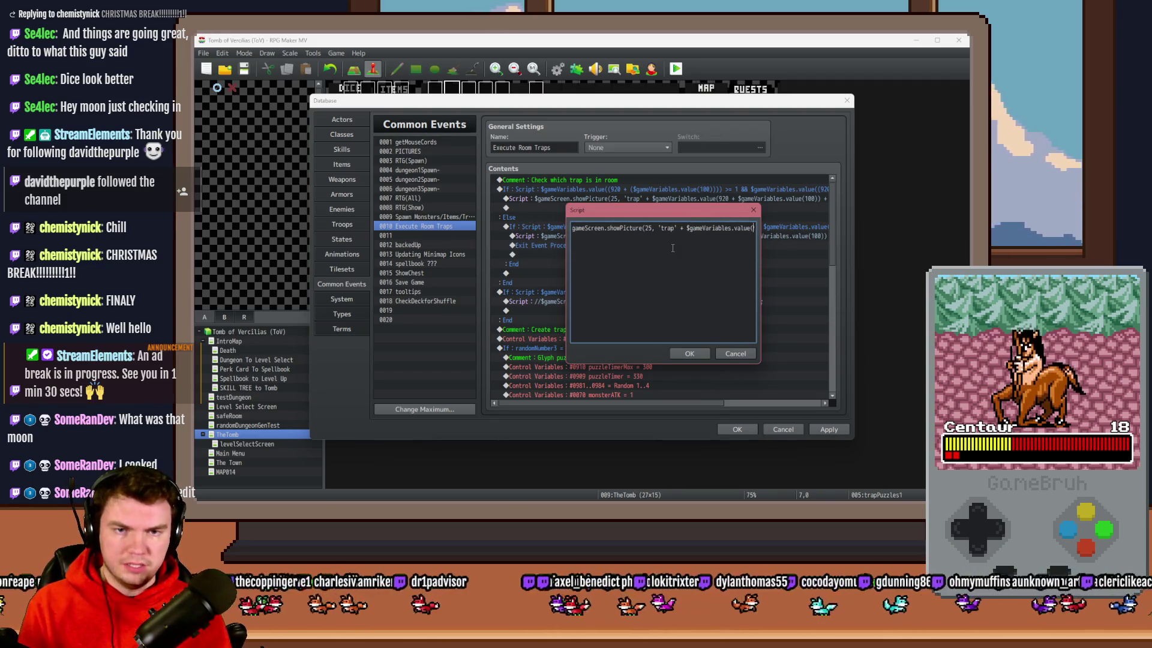
{"action": "key", "text": "Right"}
{"action": "key", "text": "Right"}
{"action": "key", "text": "Right"}
{"action": "key", "text": "Left"}
{"action": "key", "text": "Left"}
{"action": "key", "text": "Left"}
{"action": "type", "text": "("}
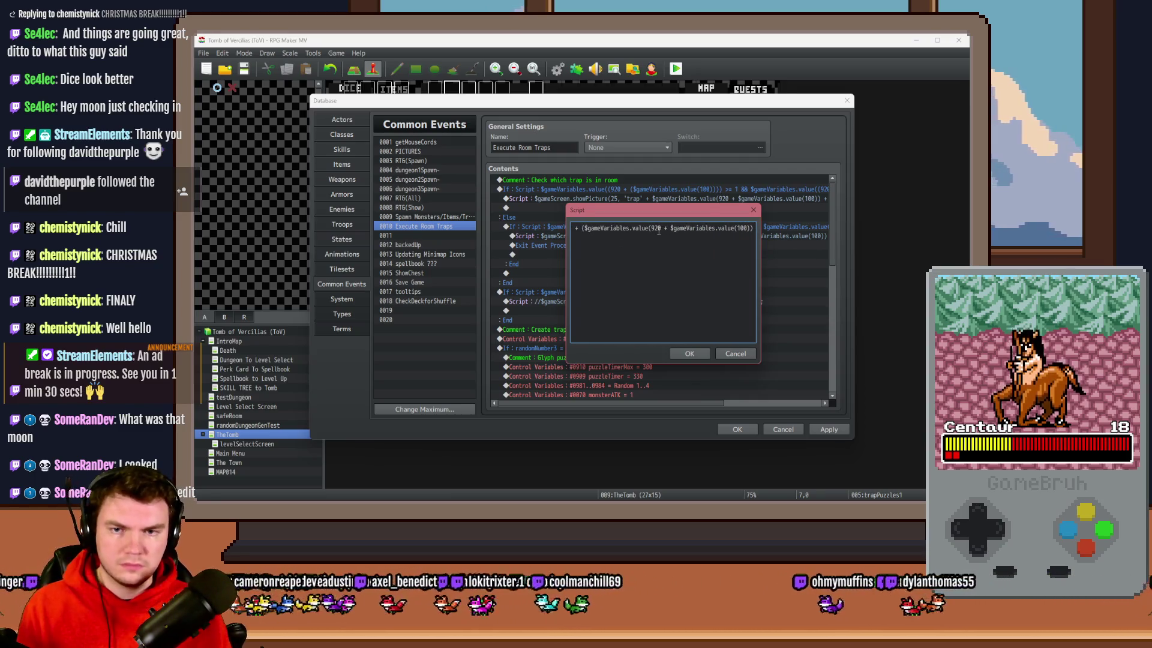
{"action": "key", "text": "Right"}
{"action": "key", "text": "Right"}
{"action": "key", "text": "Right"}
{"action": "type", "text": ") - 10"}
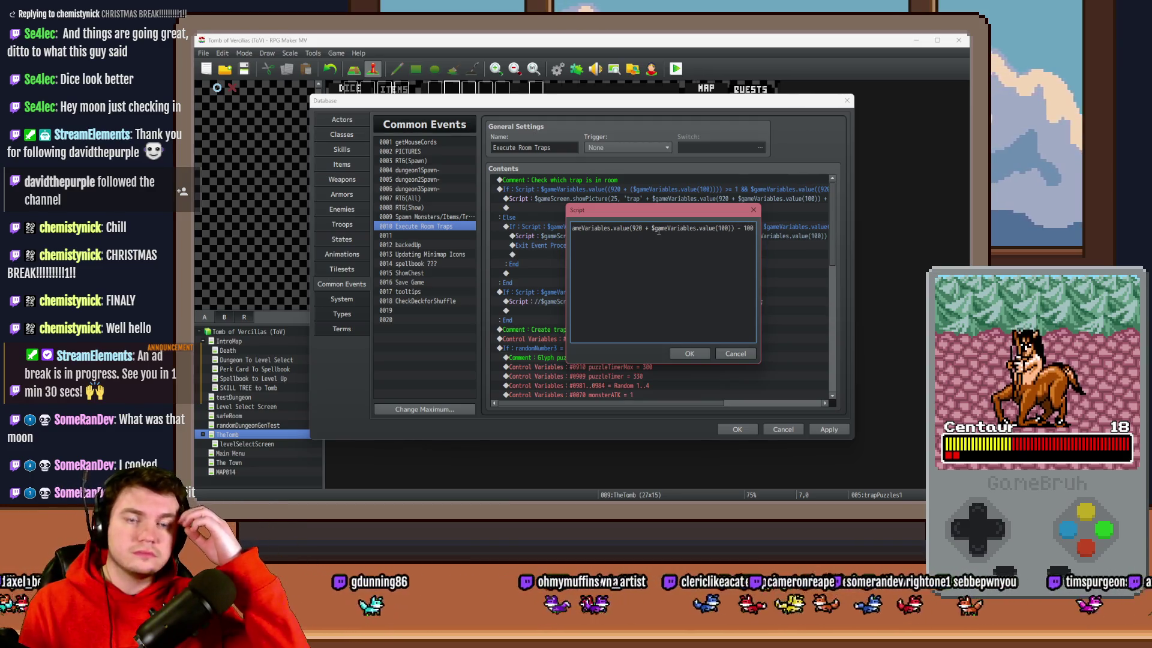
{"action": "key", "text": "Right"}
{"action": "key", "text": "Right"}
{"action": "key", "text": "Right"}
{"action": "left_click", "coordinate": [688, 354]}
{"action": "left_click", "coordinate": [688, 354]}
- Save the project, start a playtest, and pick the Fairlii's Fantastic Scroll perk card
{"action": "left_click", "coordinate": [736, 429]}
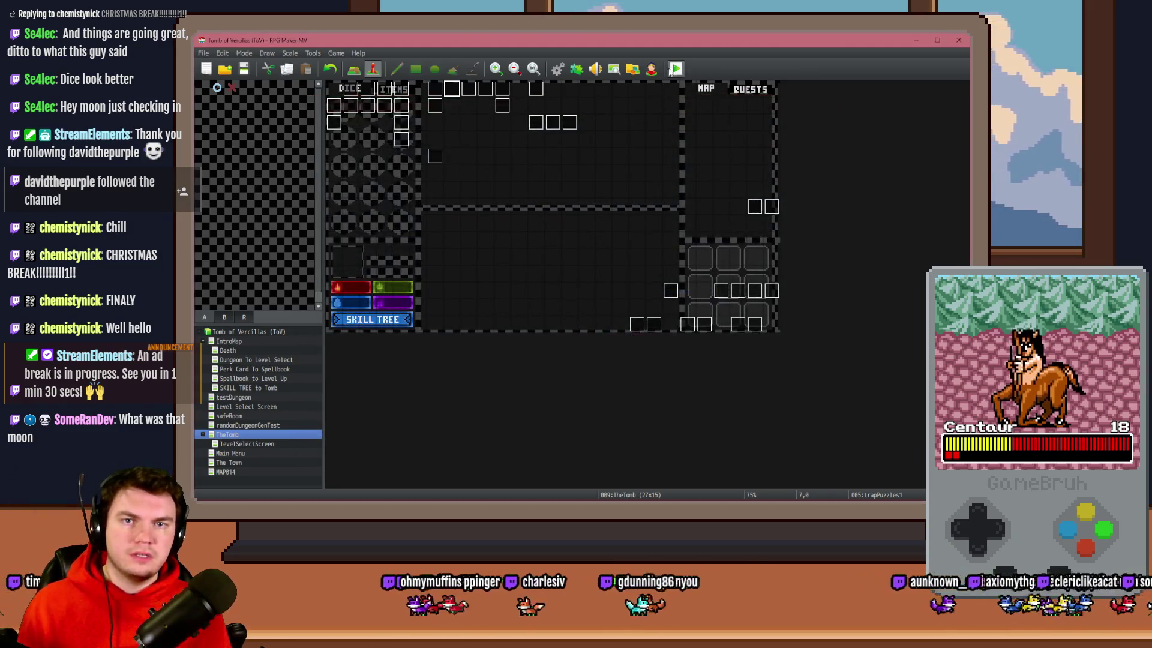
{"action": "left_click", "coordinate": [545, 287]}
{"action": "left_click_drag", "start_coordinate": [960, 220], "coordinate": [489, 122]}
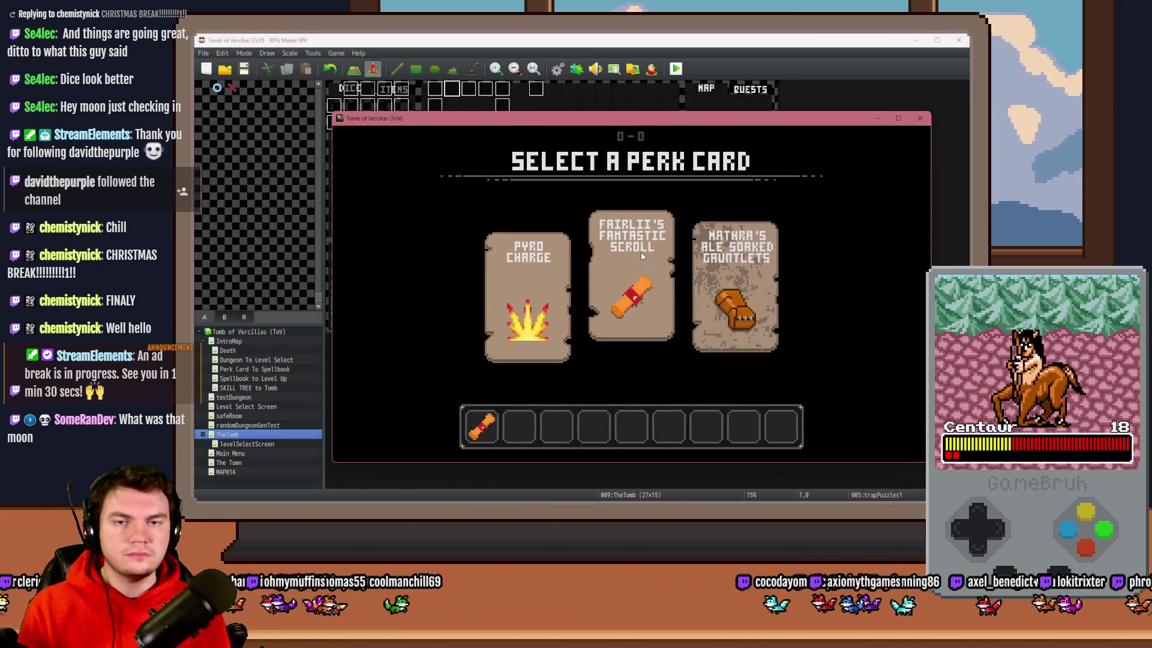
{"action": "left_click", "coordinate": [646, 256]}
- Enter the first trap room and align the gem rings to solve its puzzle
{"action": "left_click", "coordinate": [646, 223]}
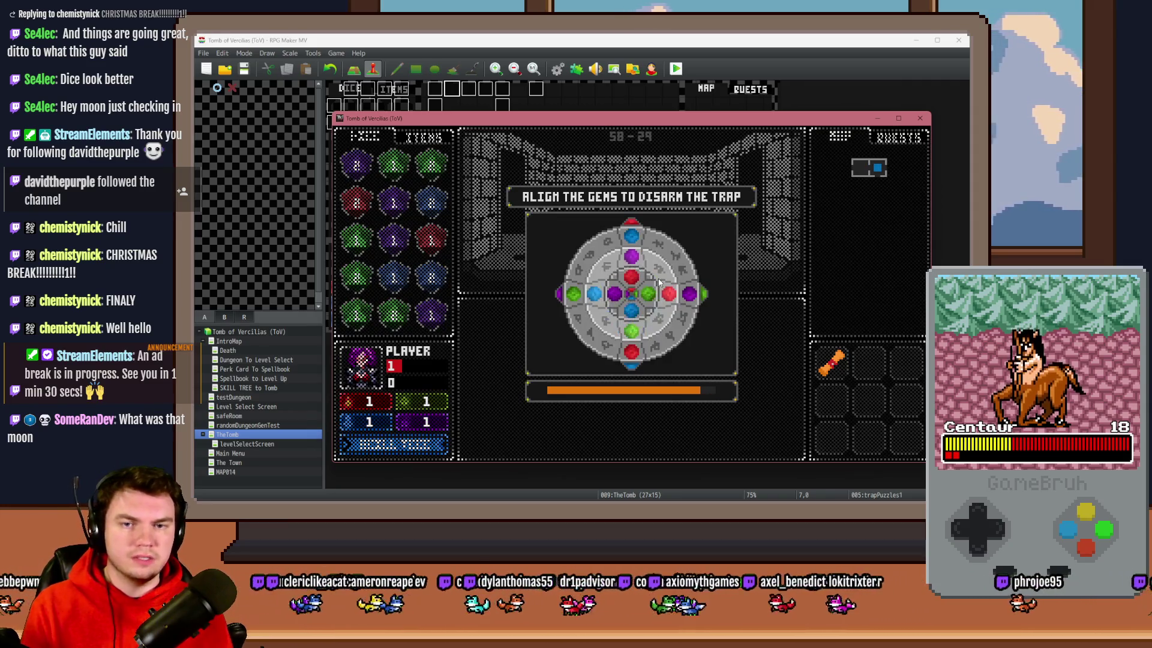
{"action": "left_click", "coordinate": [686, 266]}
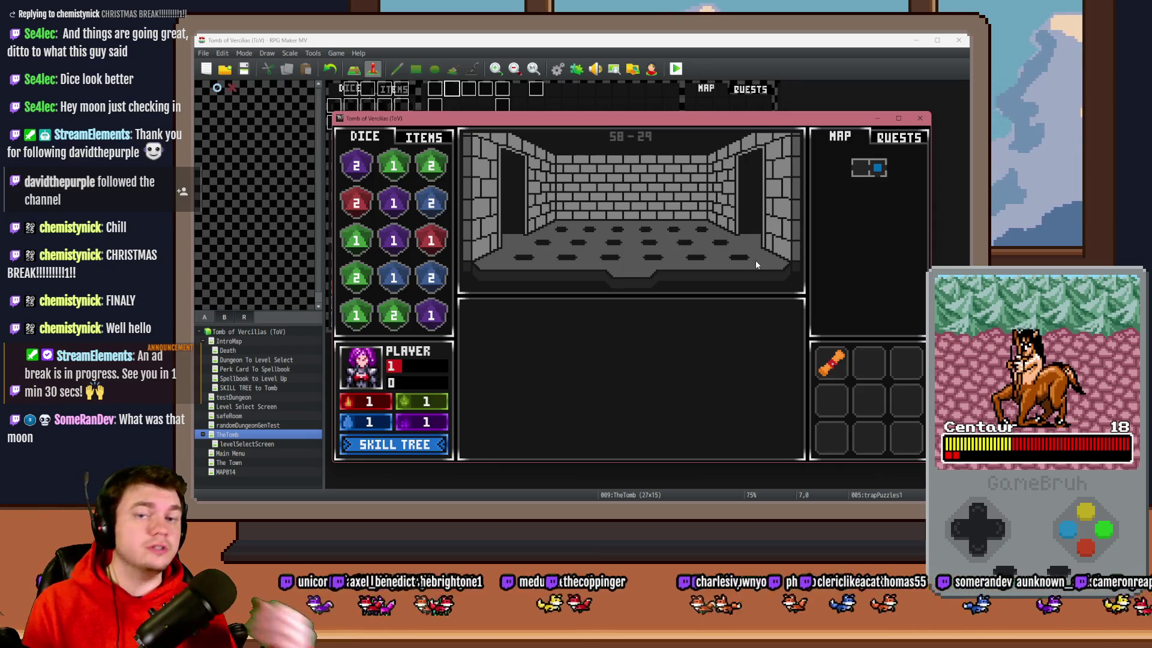
{"action": "left_click", "coordinate": [755, 260]}
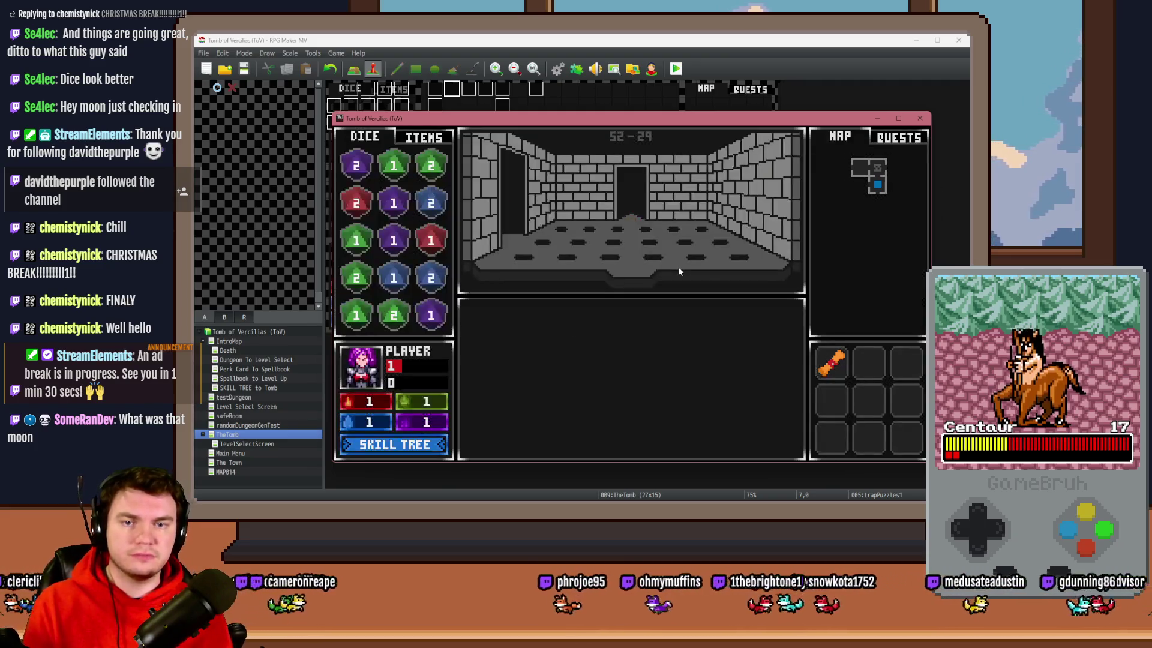
- Solve the gem ring puzzle in the next trap room by rotating the inner, middle and outer rings
{"action": "left_click", "coordinate": [712, 281]}
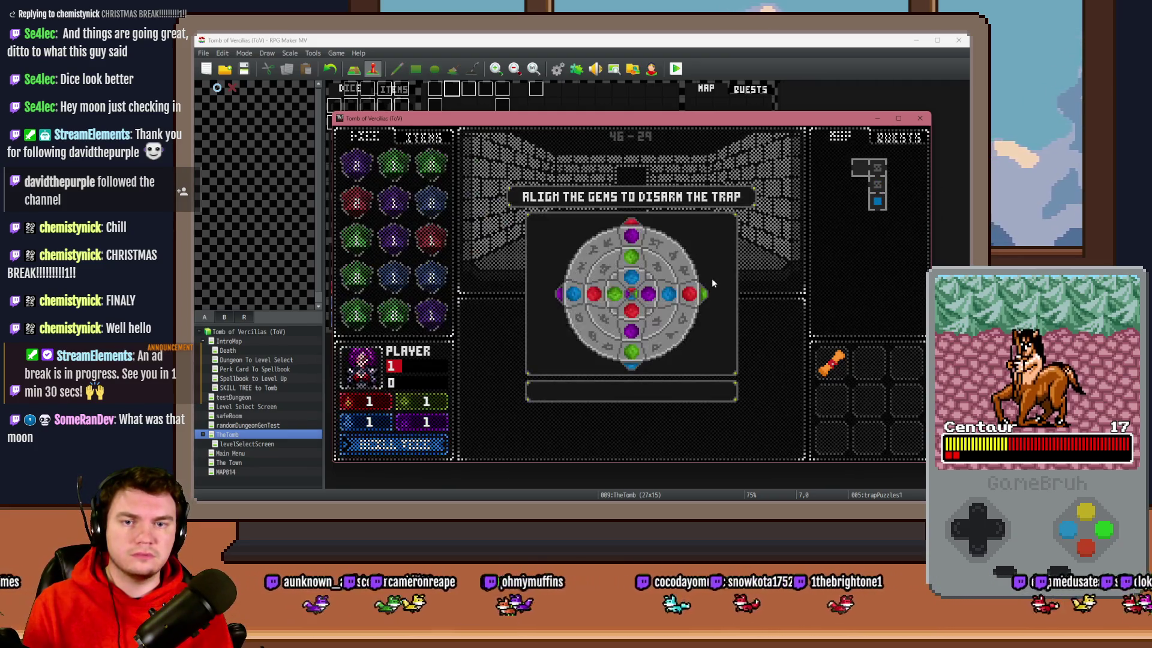
{"action": "left_click", "coordinate": [655, 292]}
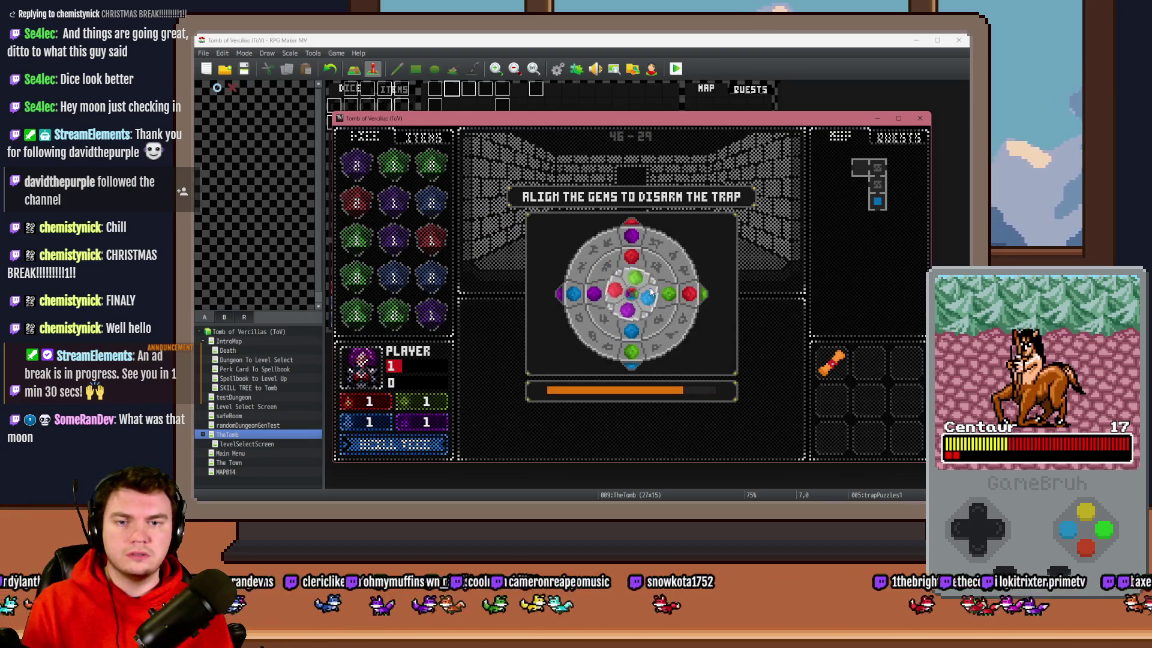
{"action": "left_click", "coordinate": [684, 277]}
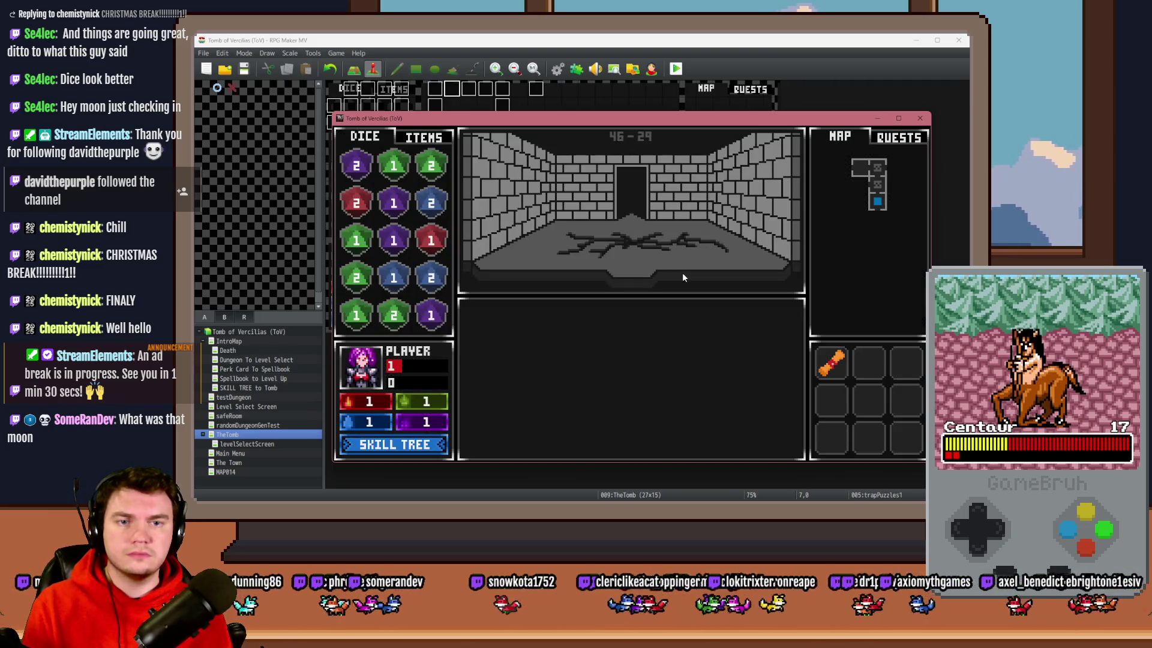
{"action": "key", "text": "Up"}
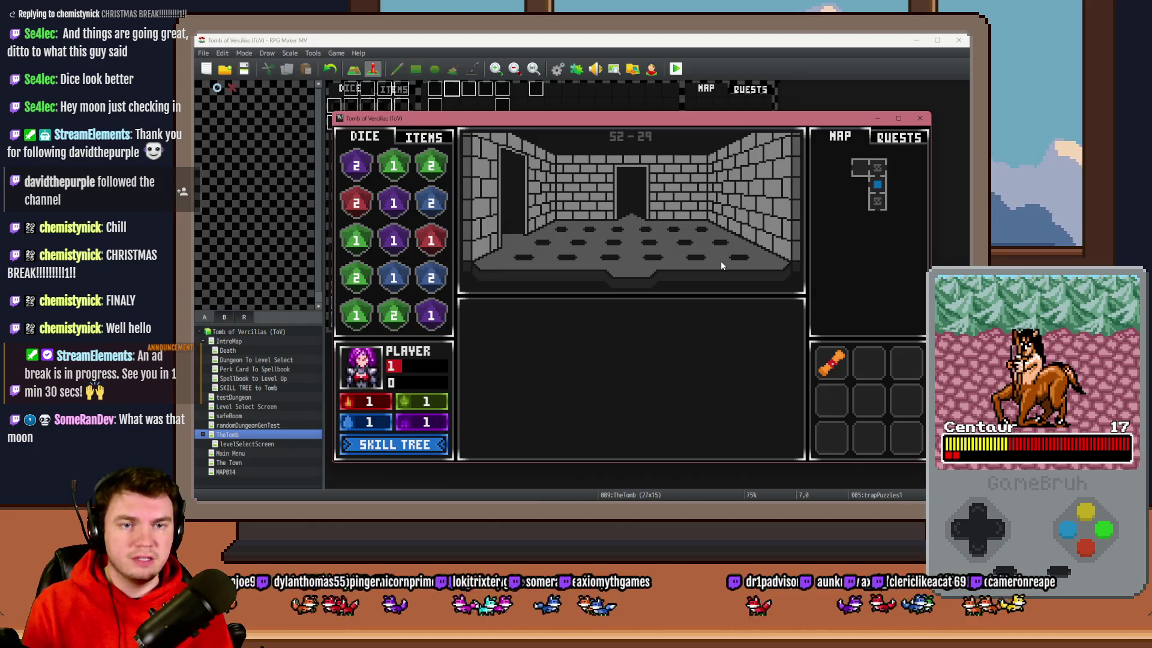
{"action": "key", "text": "Down"}
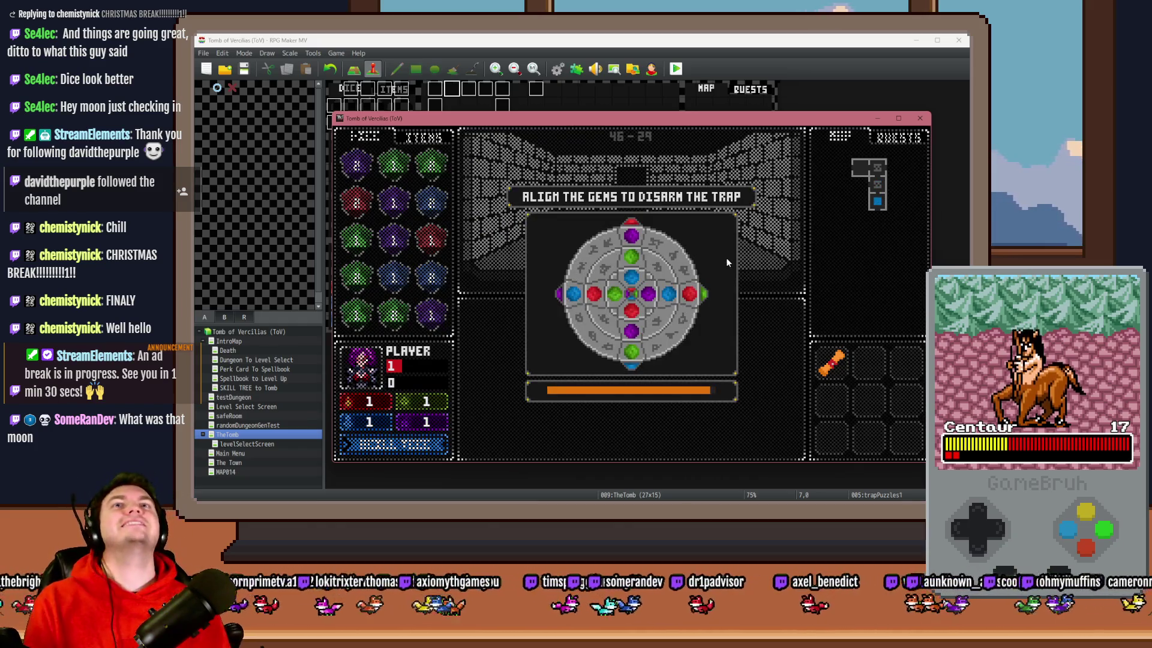
{"action": "left_click", "coordinate": [656, 280]}
{"action": "left_click", "coordinate": [664, 276]}
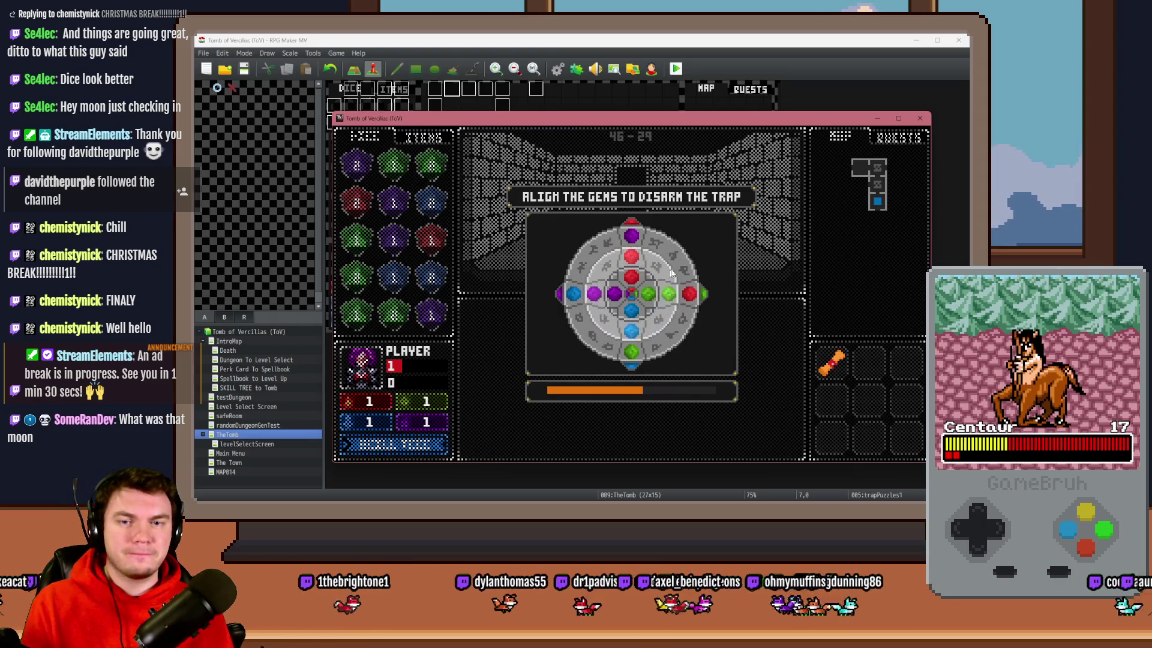
{"action": "left_click", "coordinate": [686, 273]}
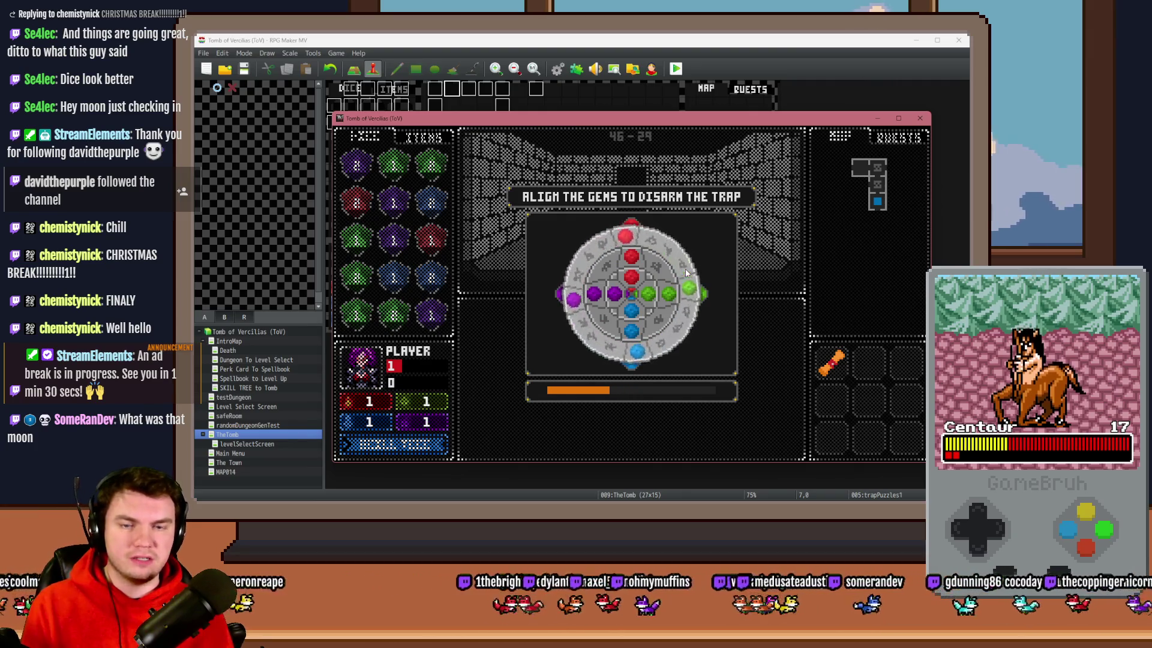
- Open the F9 debug view and browse the room variable ranges, reaching 1011–1020
{"action": "key", "text": "F9"}
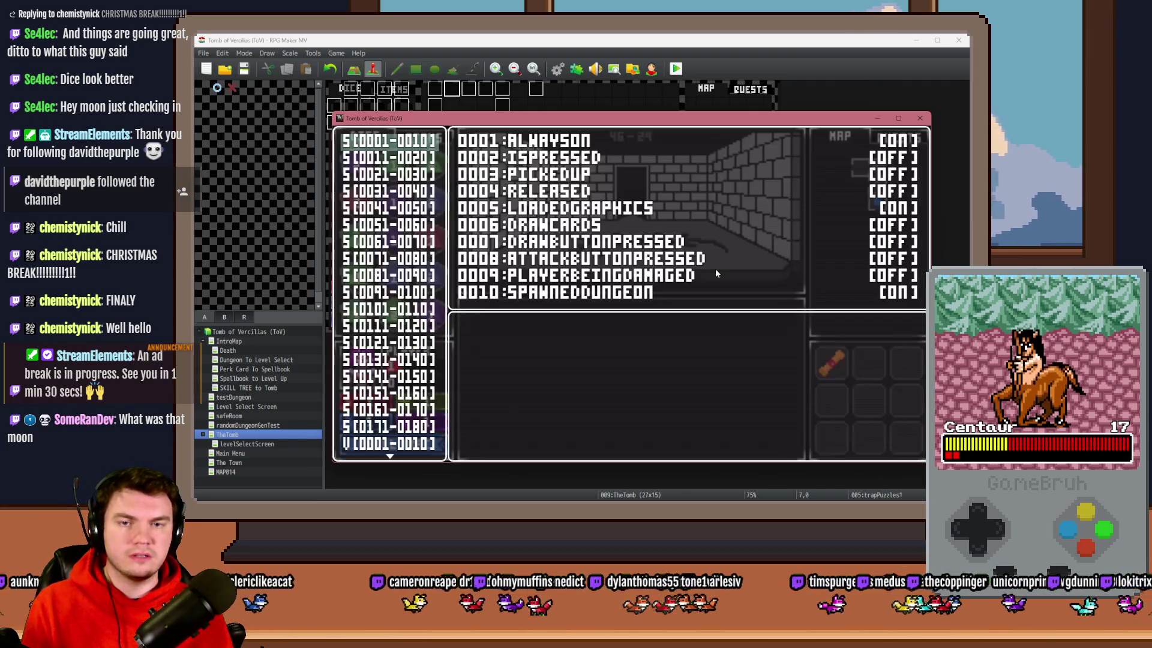
{"action": "key", "text": "Up"}
{"action": "key", "text": "Up"}
{"action": "key", "text": "Up"}
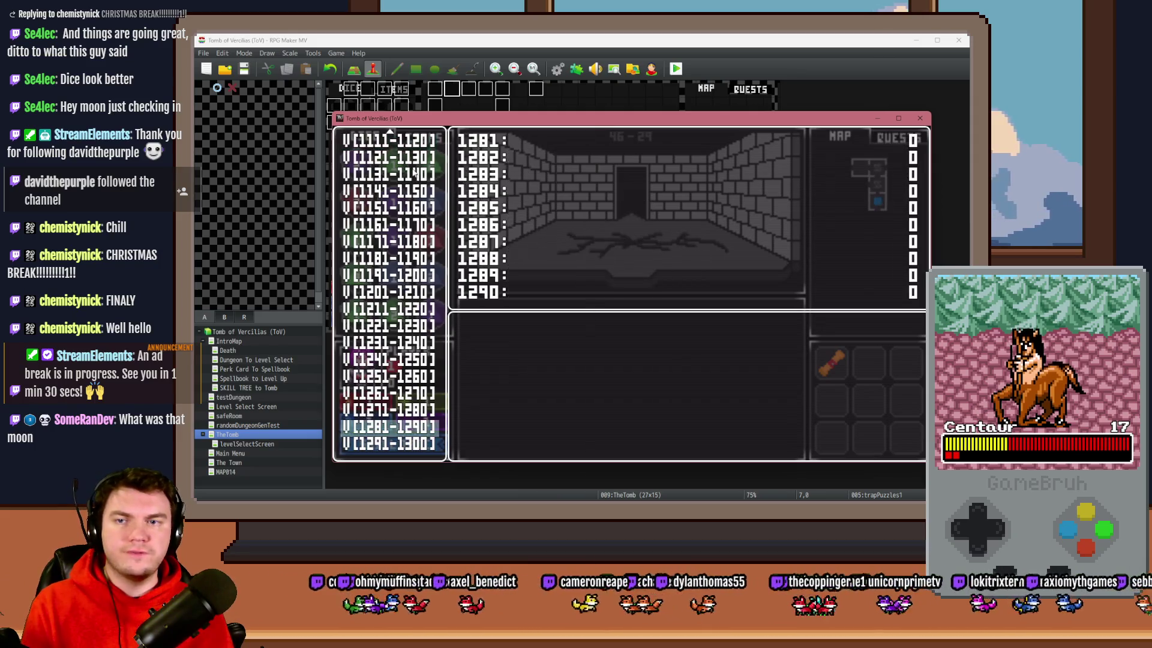
{"action": "key", "text": "Up"}
{"action": "key", "text": "Up"}
{"action": "key", "text": "Up"}
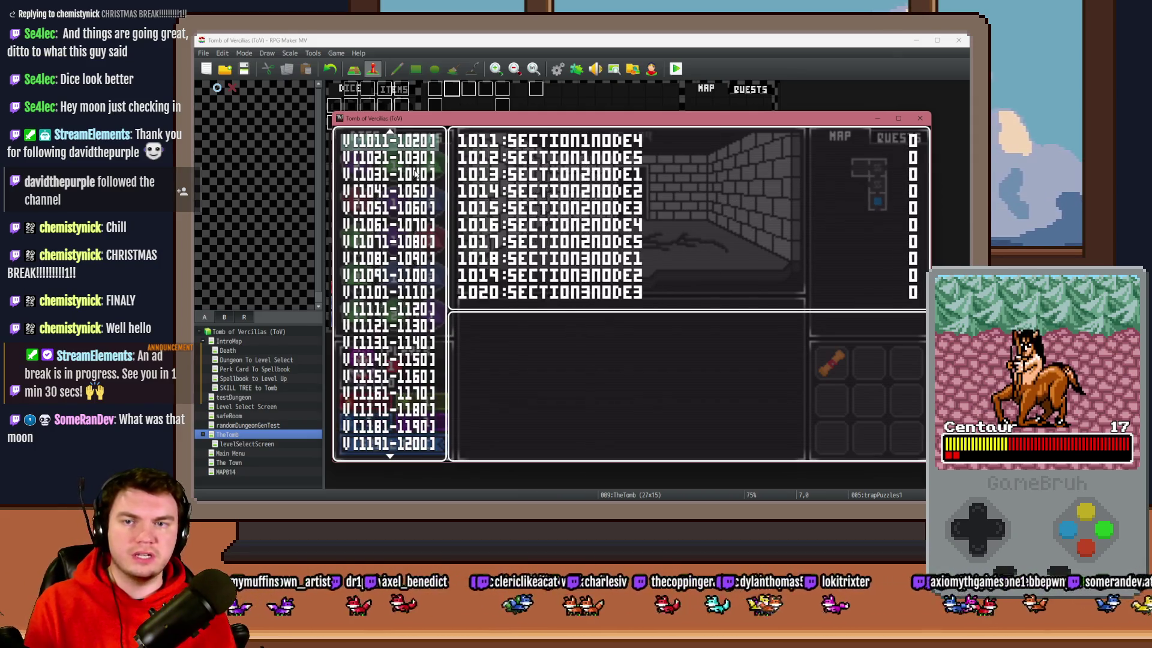